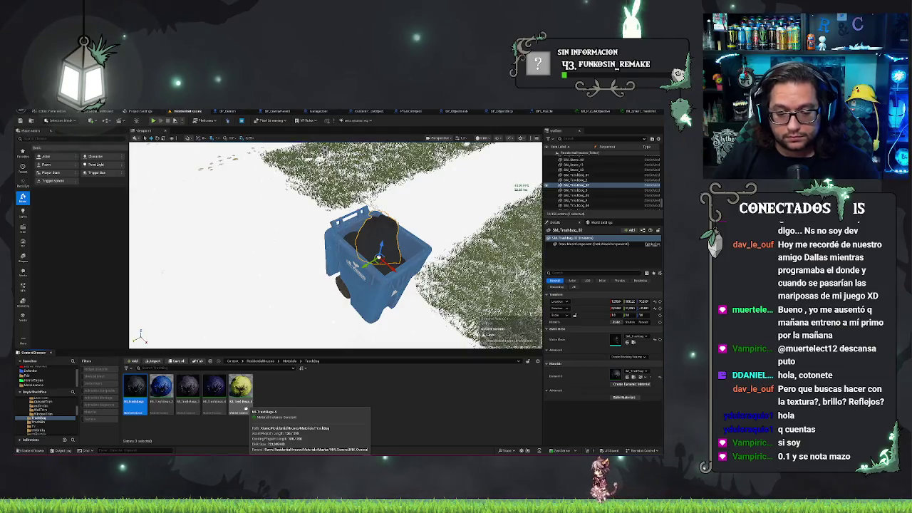
# Step: Dismiss the TrashBag materials' action menu and select the wheelie bin in the level instead
pyautogui.keyDown('shift'); pyautogui.click(245, 407); pyautogui.keyUp('shift')
pyautogui.rightClick(246, 408)
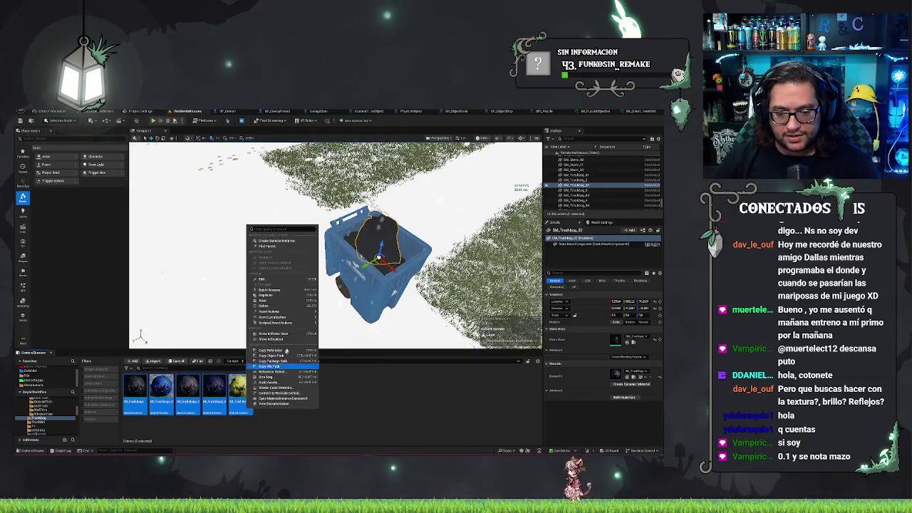
pyautogui.moveTo(291, 323)
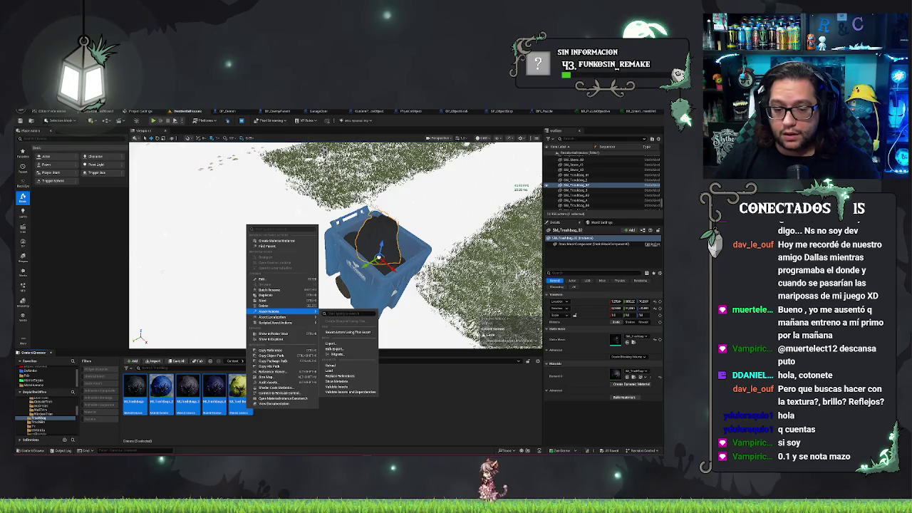
pyautogui.click(222, 434)
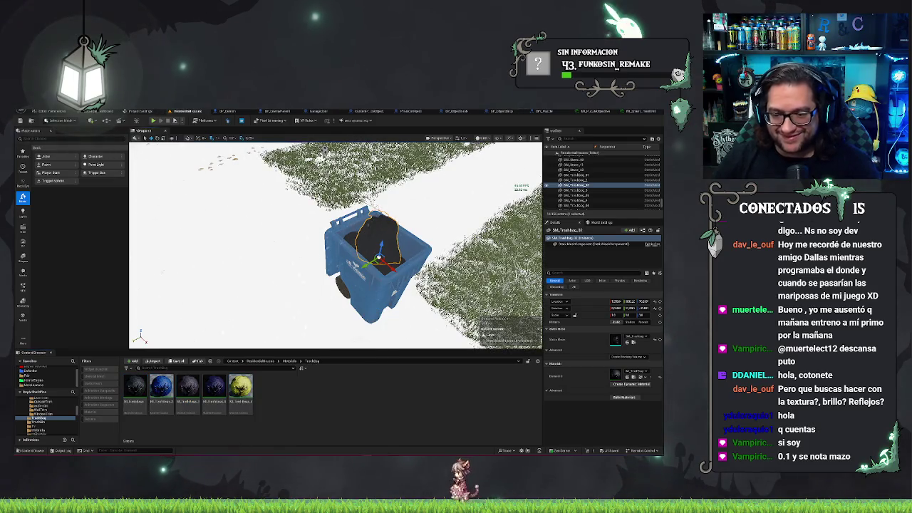
pyautogui.click(349, 271)
# Step: Enable both static switch parameters on the blue wheelie bin's material instance, then return to the level
pyautogui.click(633, 378)
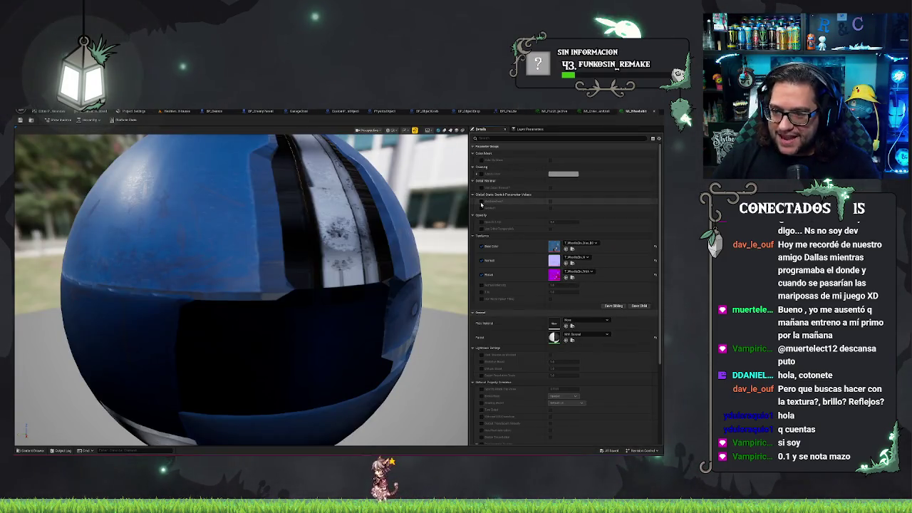
pyautogui.click(550, 207)
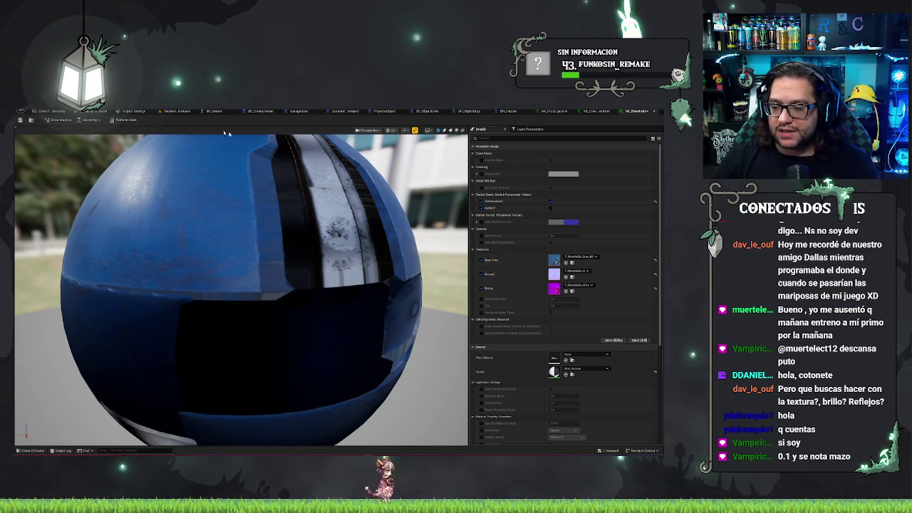
pyautogui.click(550, 208)
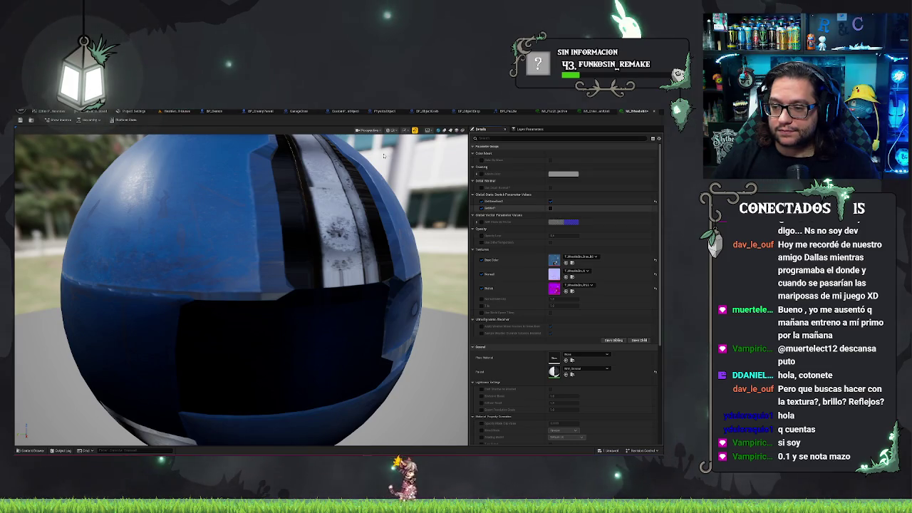
pyautogui.click(171, 112)
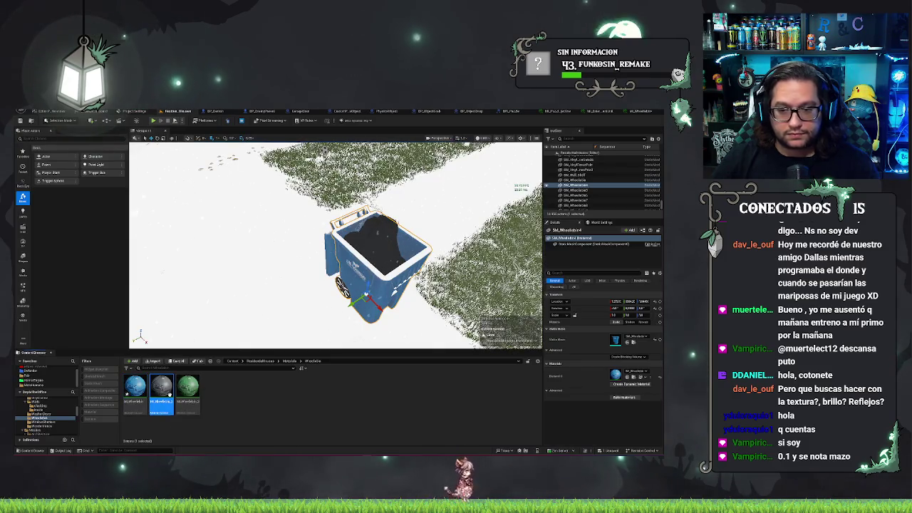
# Step: Override and turn on the UseBaseColor static switch in the black wheelie bin material instance
pyautogui.doubleClick(170, 395)
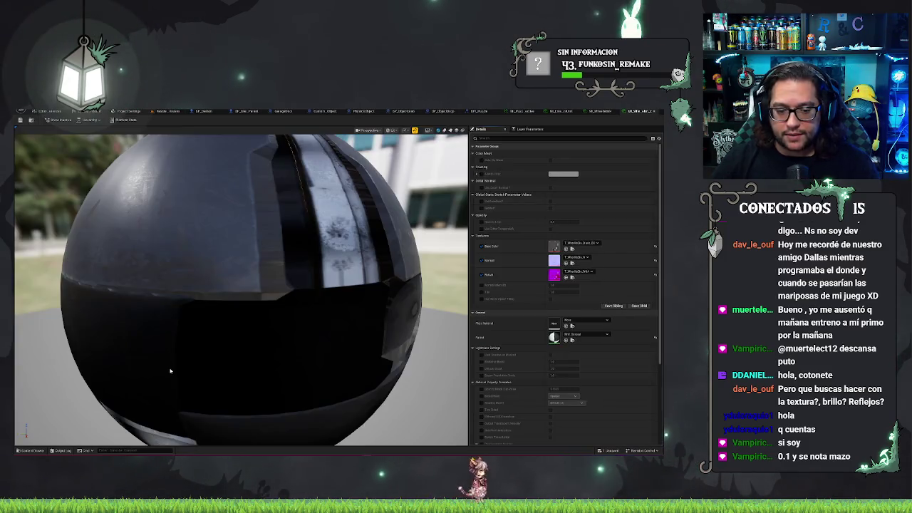
pyautogui.click(481, 201)
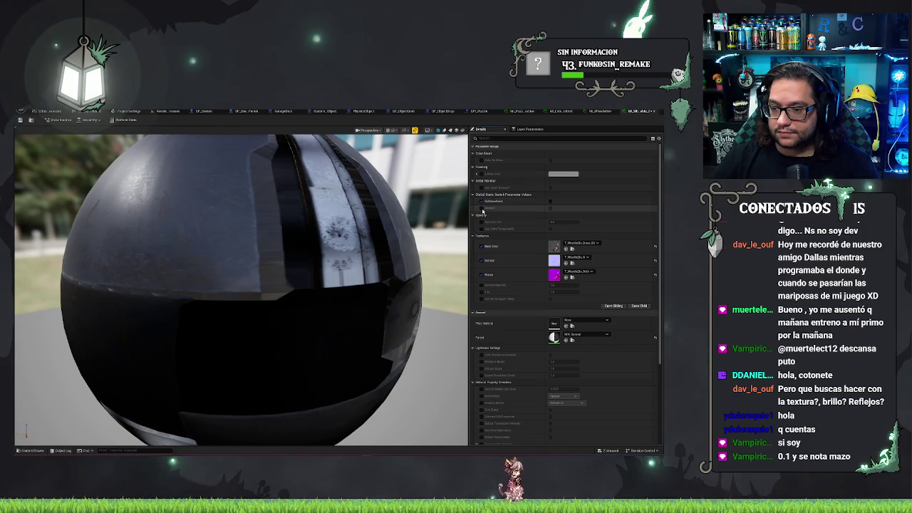
pyautogui.click(550, 202)
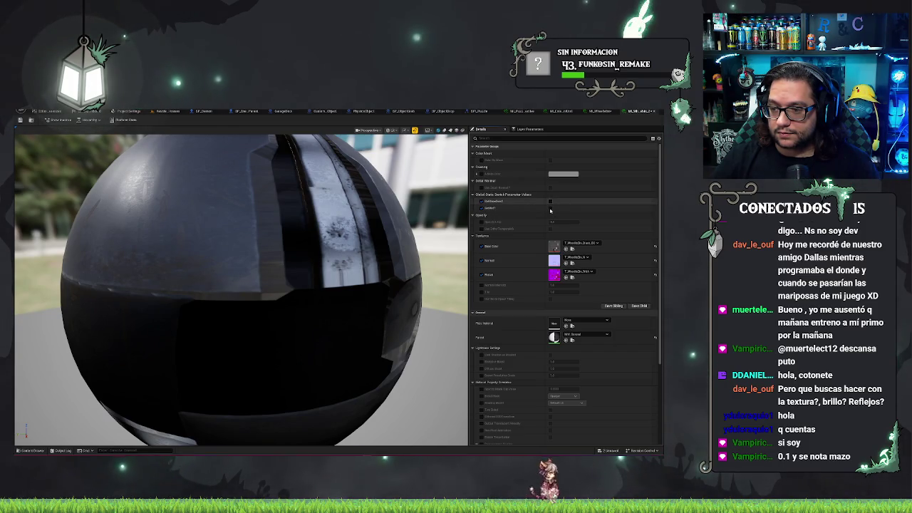
pyautogui.click(168, 111)
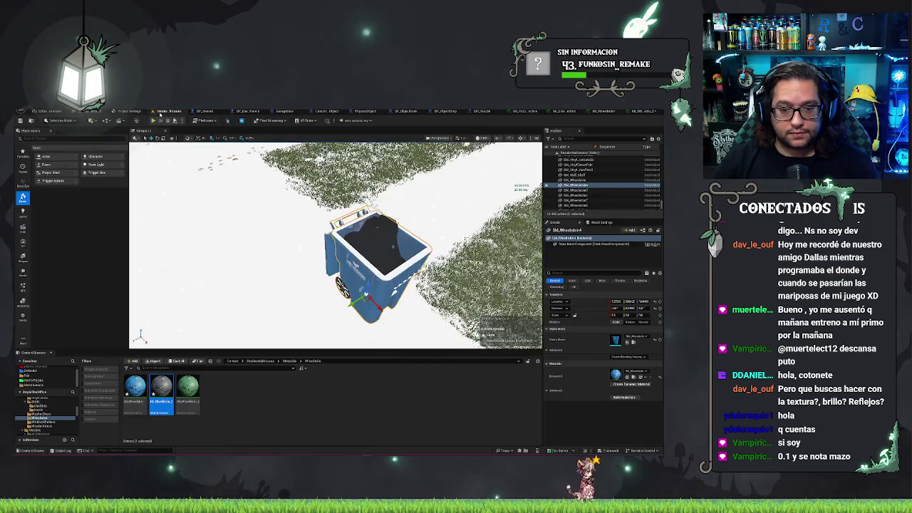
# Step: Enable both static switch parameters in the green wheelie bin material instance
pyautogui.doubleClick(189, 390)
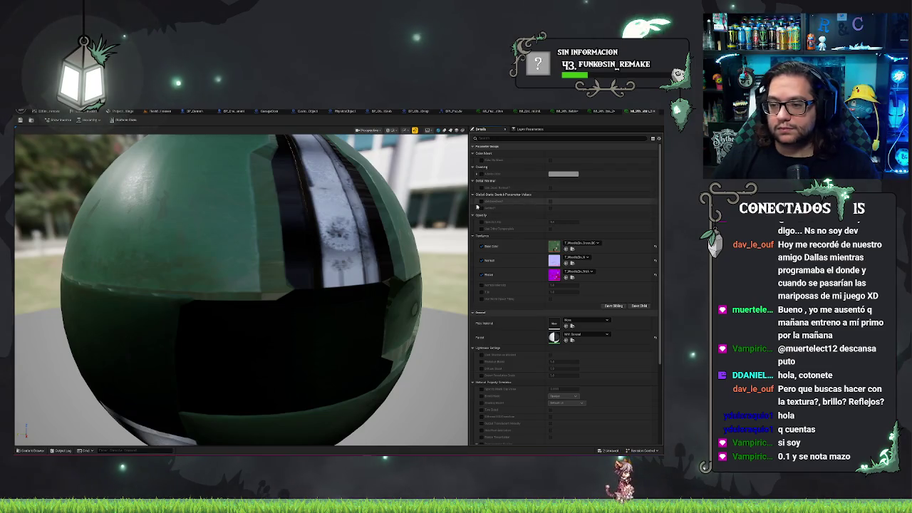
pyautogui.click(481, 201)
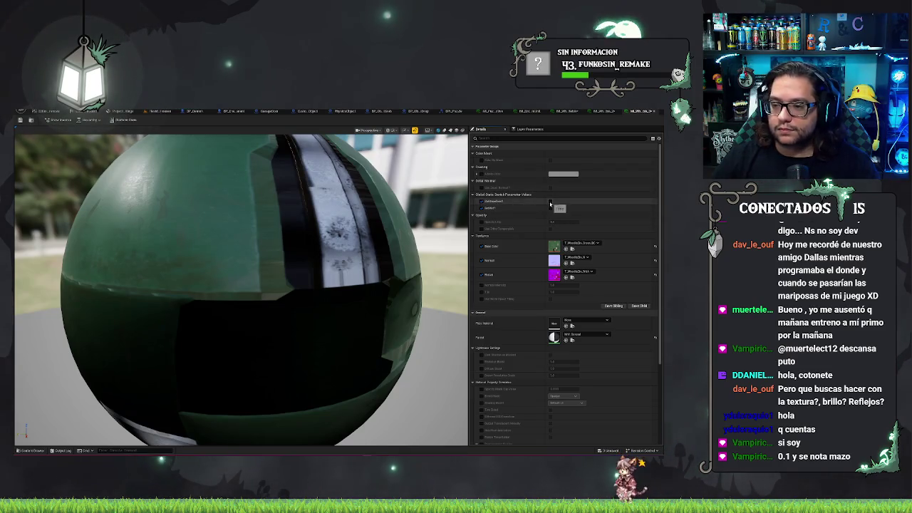
pyautogui.click(550, 208)
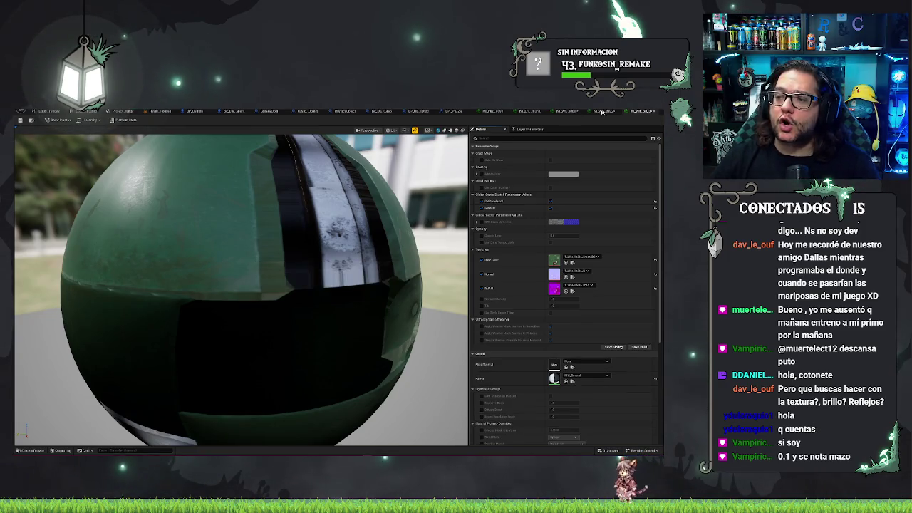
# Step: Select the trash bag inside the bin and browse to its materials folder
pyautogui.click(168, 112)
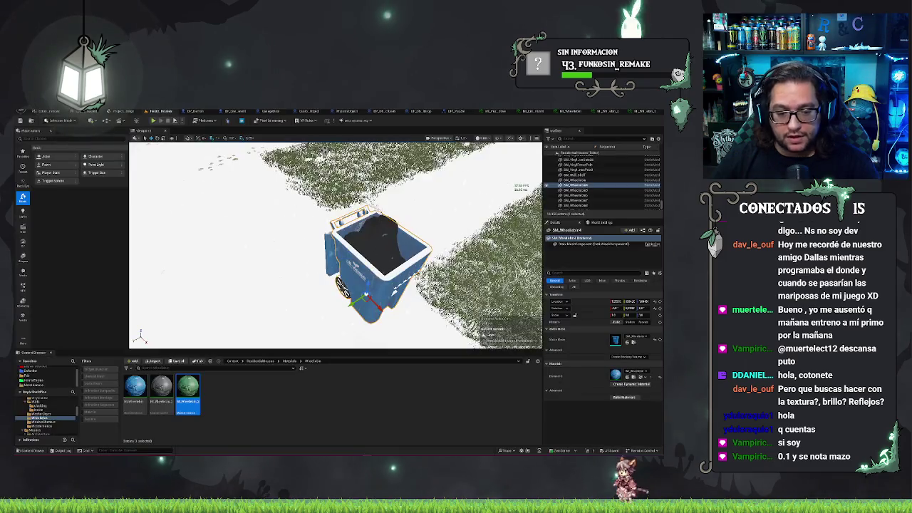
pyautogui.click(380, 243)
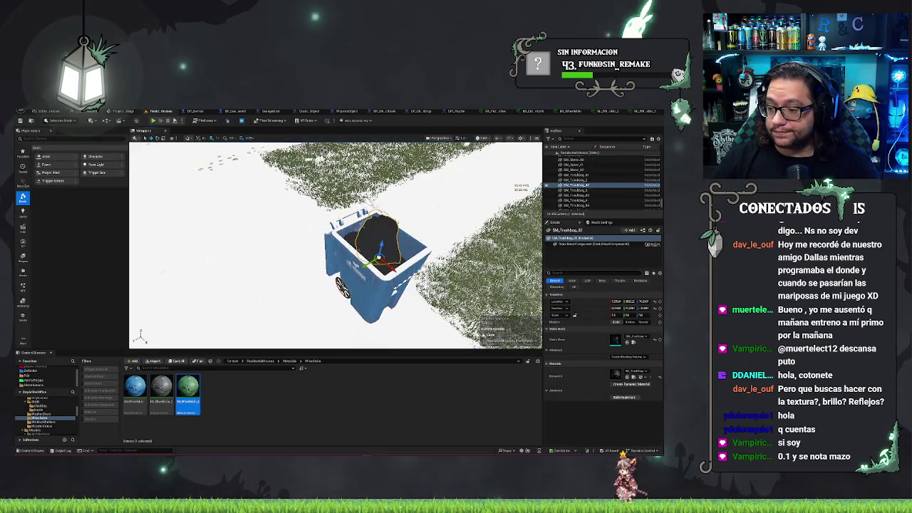
pyautogui.hotkey('ctrl', 'b')
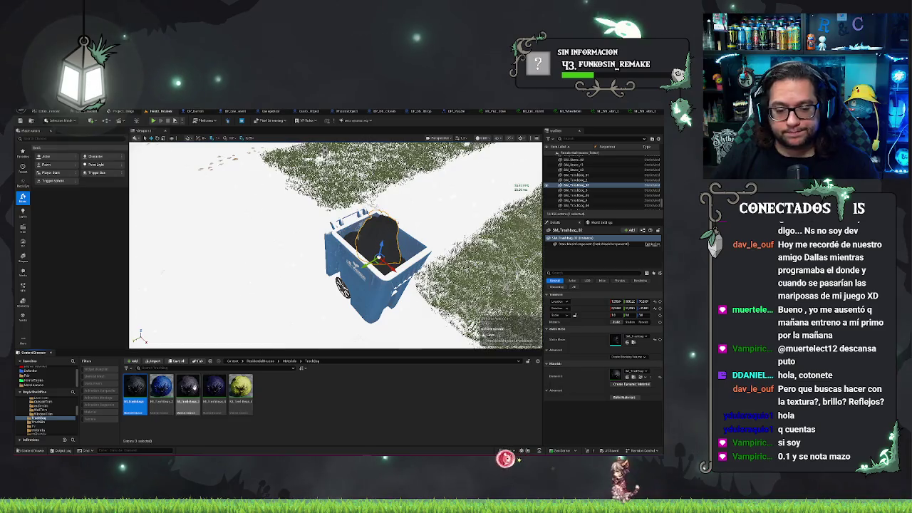
pyautogui.moveTo(428, 285)
pyautogui.mouseDown()
pyautogui.moveTo(451, 328)
pyautogui.moveTo(284, 323)
pyautogui.mouseUp()
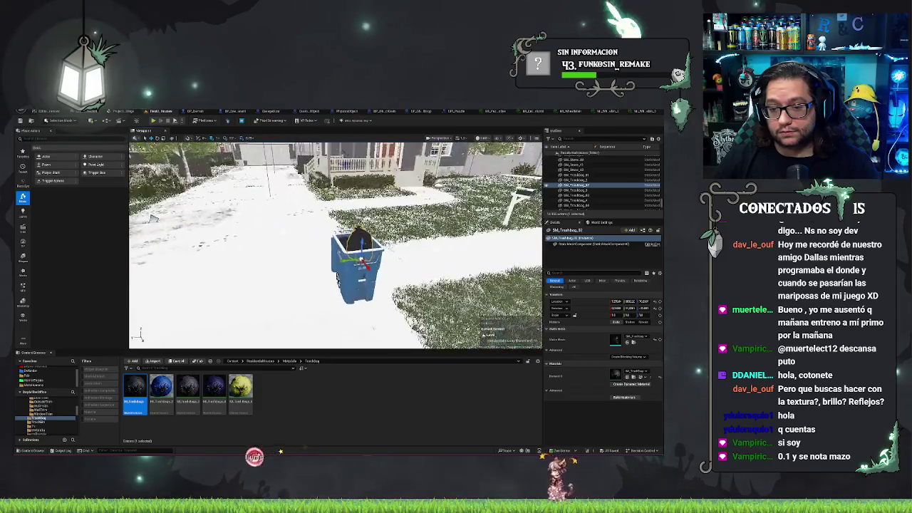
# Step: Enable UseBlendDetail and the second static switch on the first TrashBag material instance
pyautogui.doubleClick(142, 394)
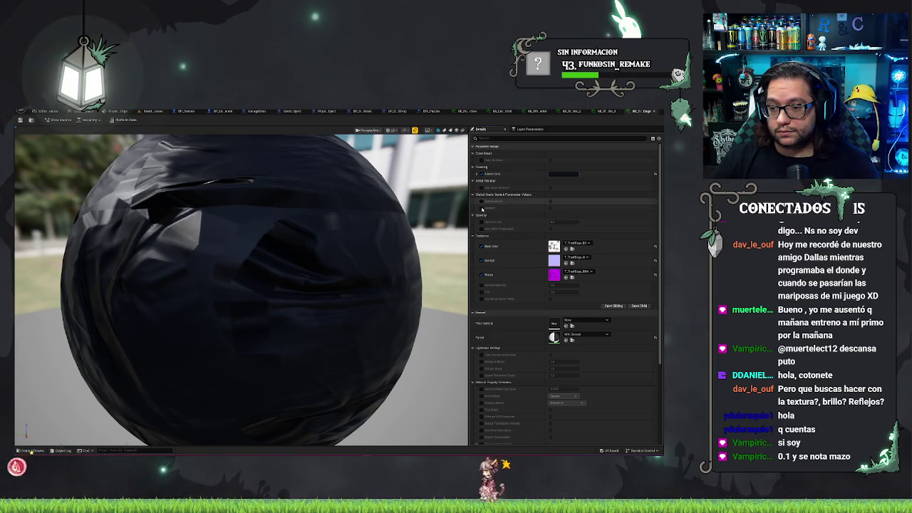
pyautogui.click(550, 203)
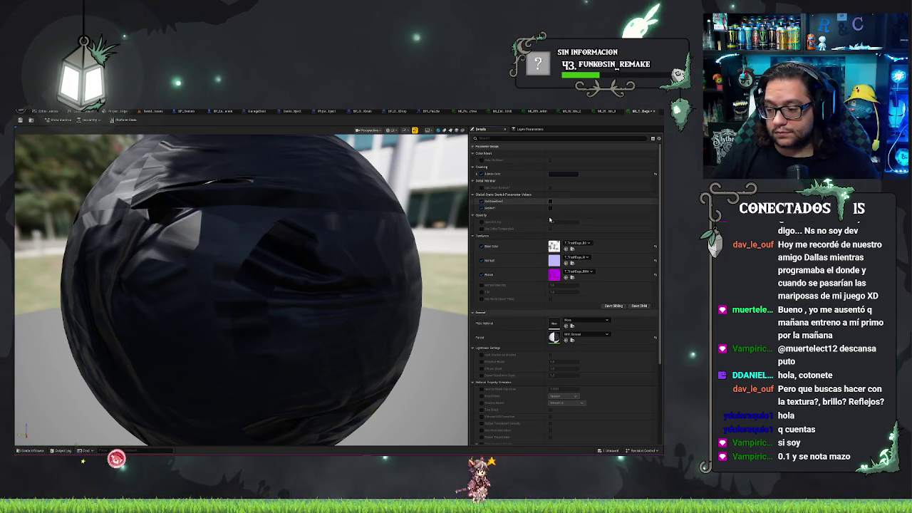
pyautogui.click(550, 208)
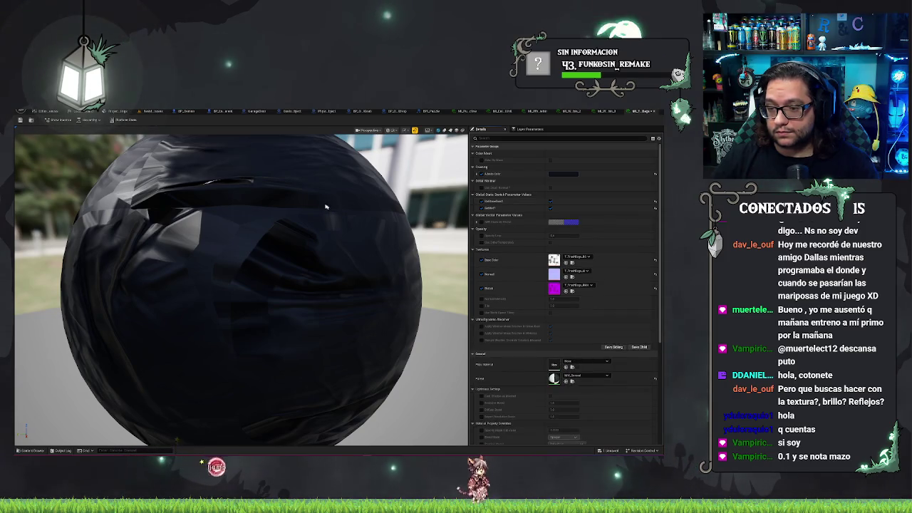
pyautogui.click(144, 111)
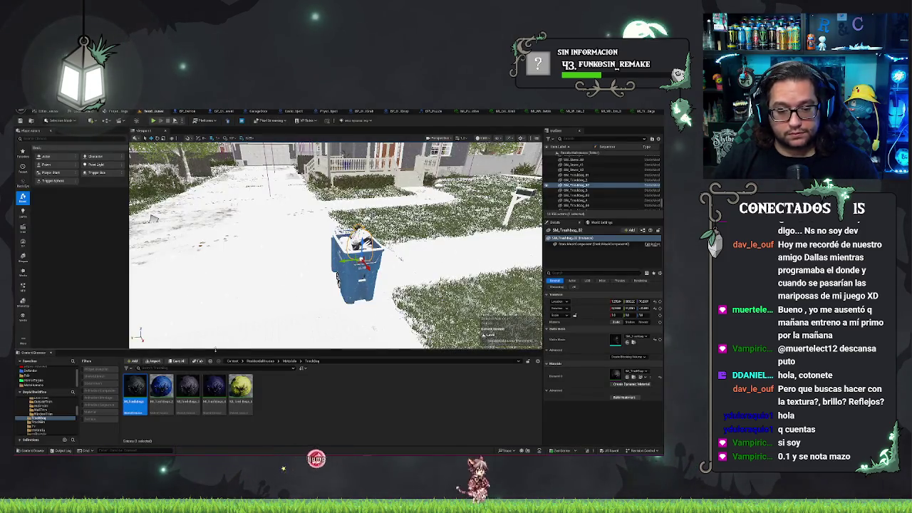
# Step: Fly the camera to the trash bag pile, select the left bag and the fourth trash bag material
pyautogui.scroll(2, 335, 242)
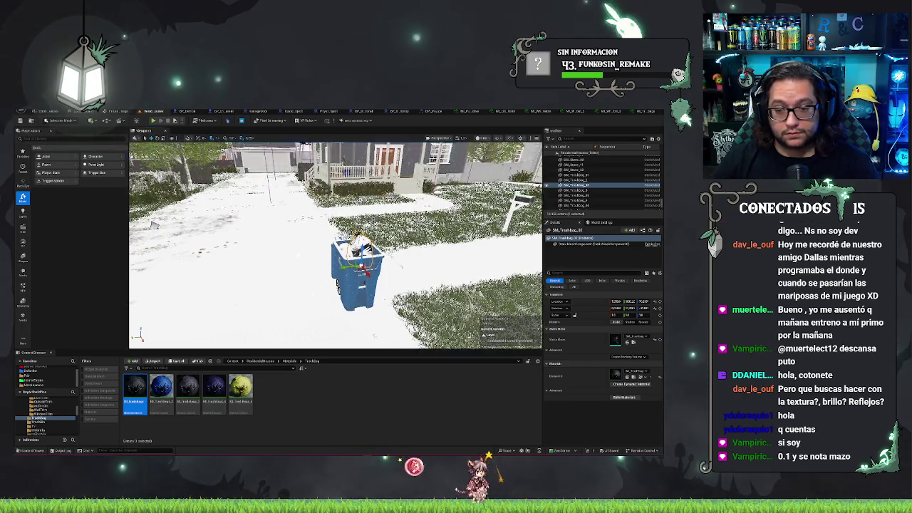
pyautogui.moveTo(335, 243); pyautogui.dragTo(306, 256)
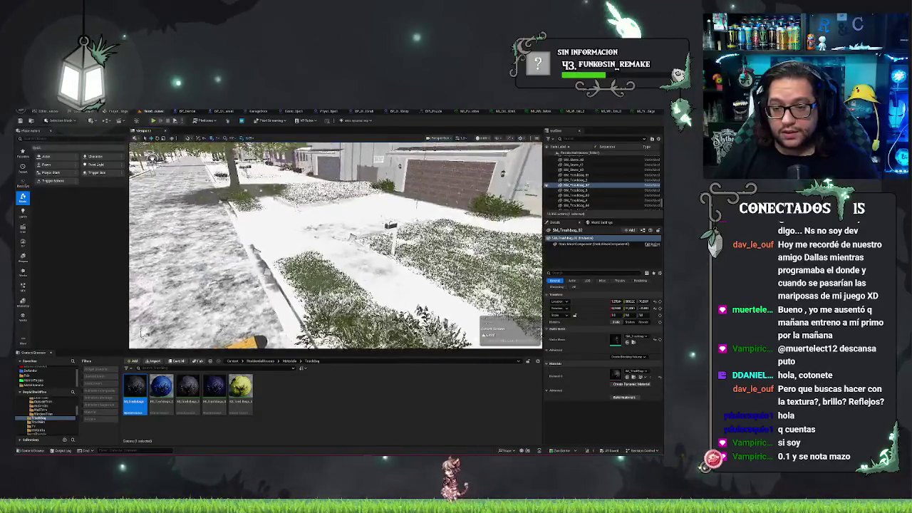
pyautogui.moveTo(335, 243); pyautogui.dragTo(357, 214)
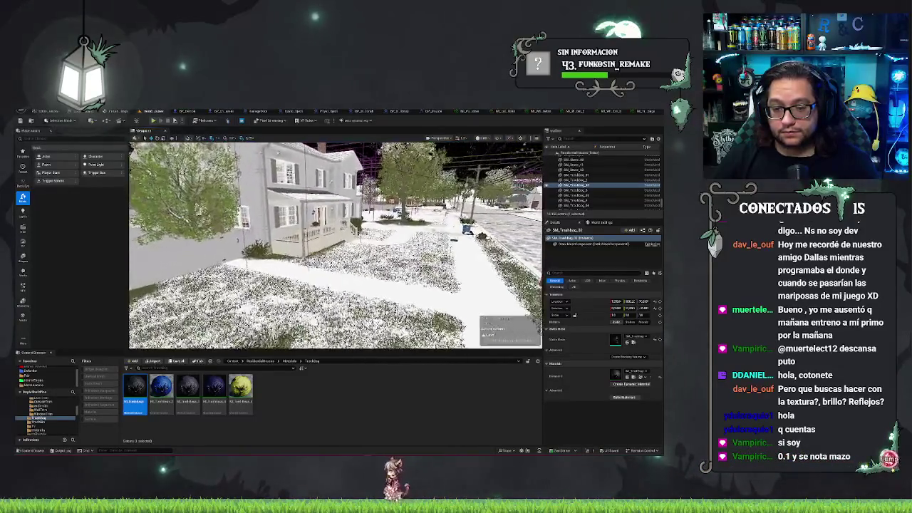
pyautogui.moveTo(335, 243)
pyautogui.mouseDown()
pyautogui.moveTo(306, 242)
pyautogui.moveTo(335, 214)
pyautogui.mouseUp()
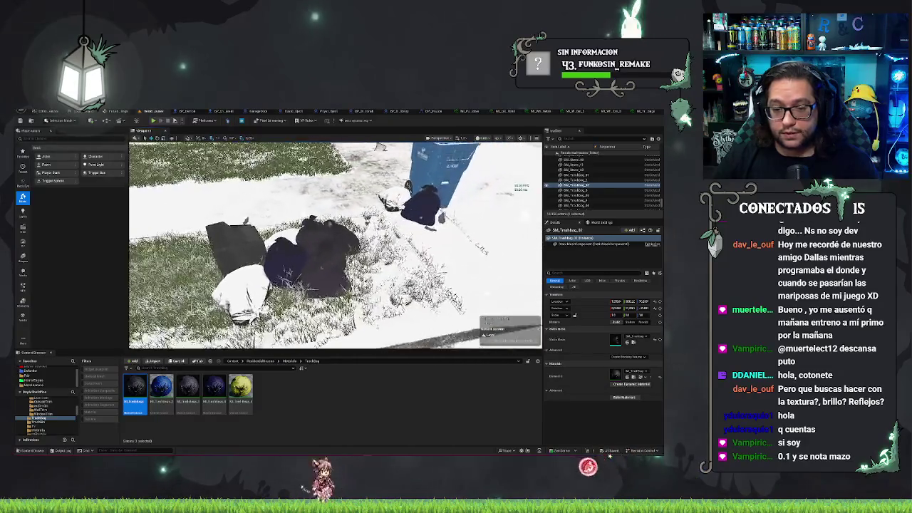
pyautogui.click(232, 275)
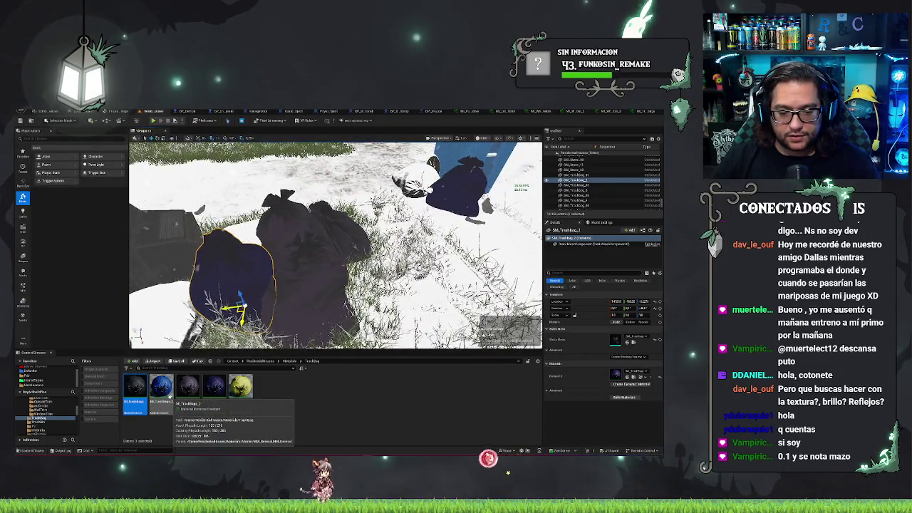
pyautogui.click(214, 391)
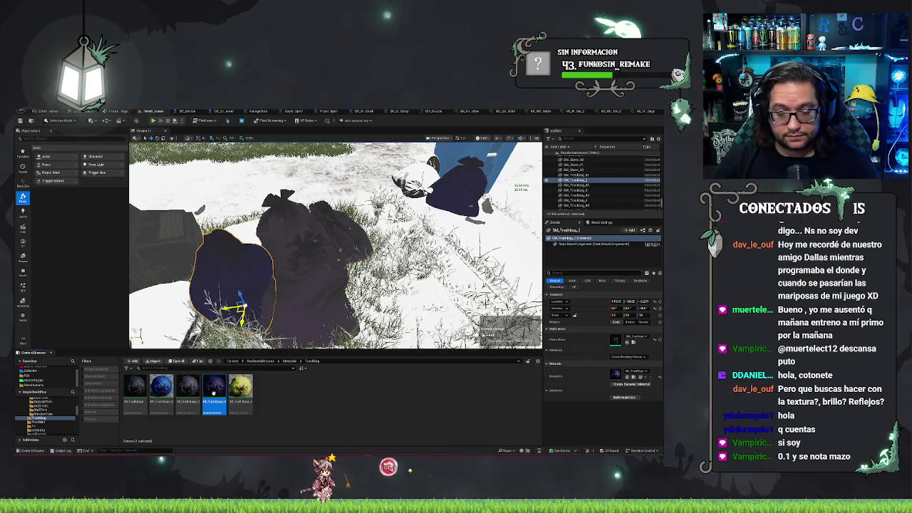
# Step: Override and turn on the first global static switch in the fourth trash bag material instance
pyautogui.doubleClick(214, 391)
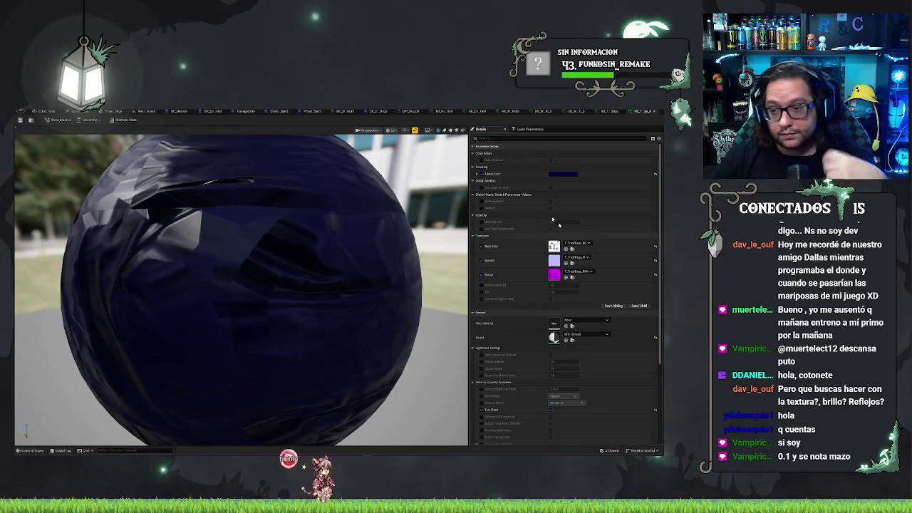
pyautogui.click(482, 201)
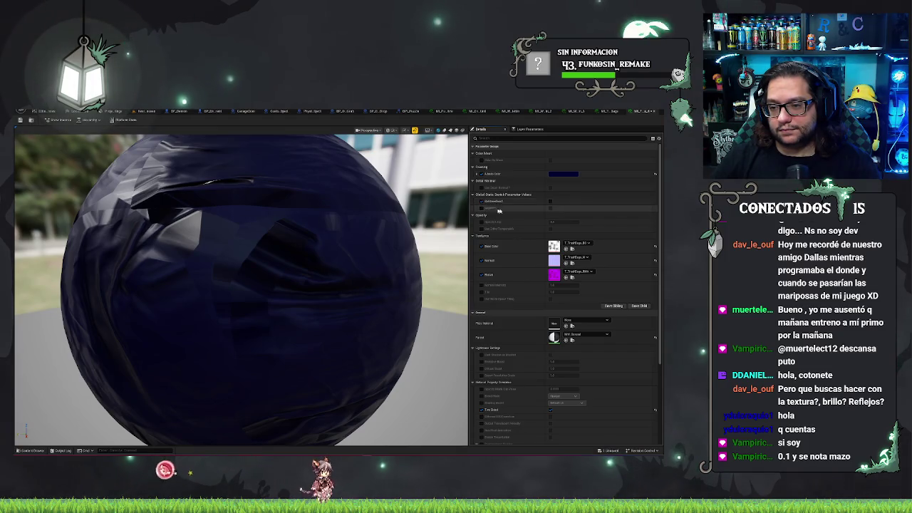
pyautogui.click(551, 203)
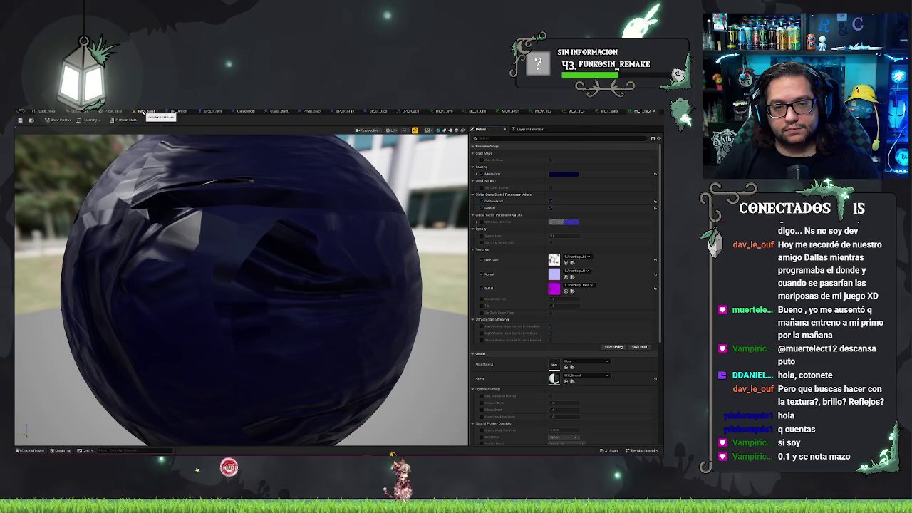
pyautogui.click(142, 112)
# Step: Select the dark trash bag, find its material instance, and turn on its first global static switch
pyautogui.click(306, 278)
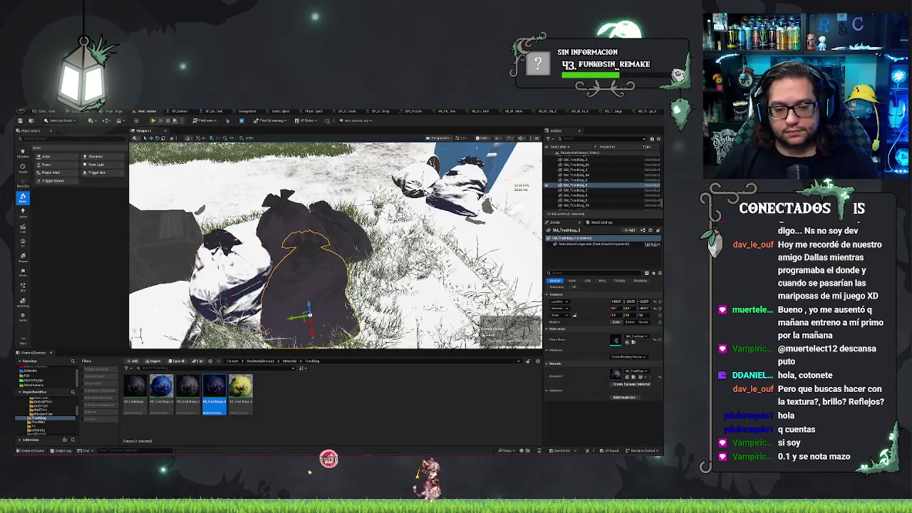
pyautogui.hotkey('ctrl', 'b')
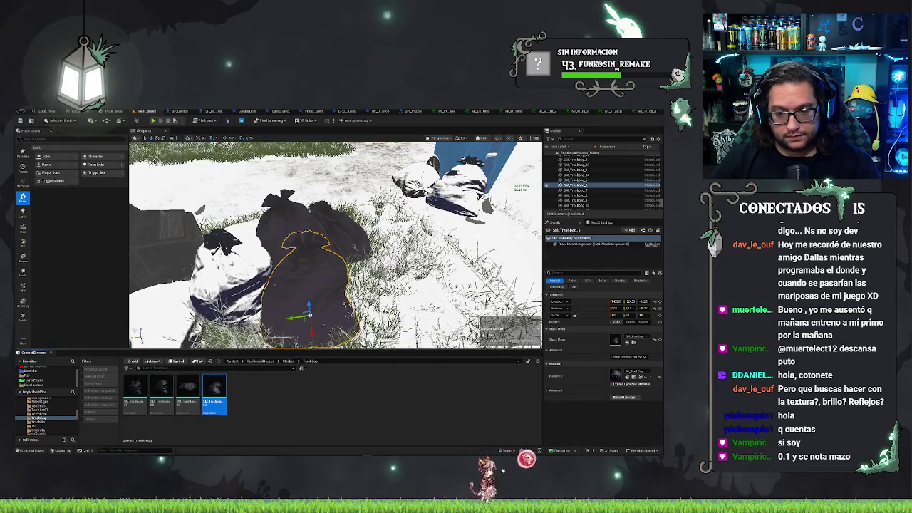
pyautogui.hotkey('ctrl', 'b')
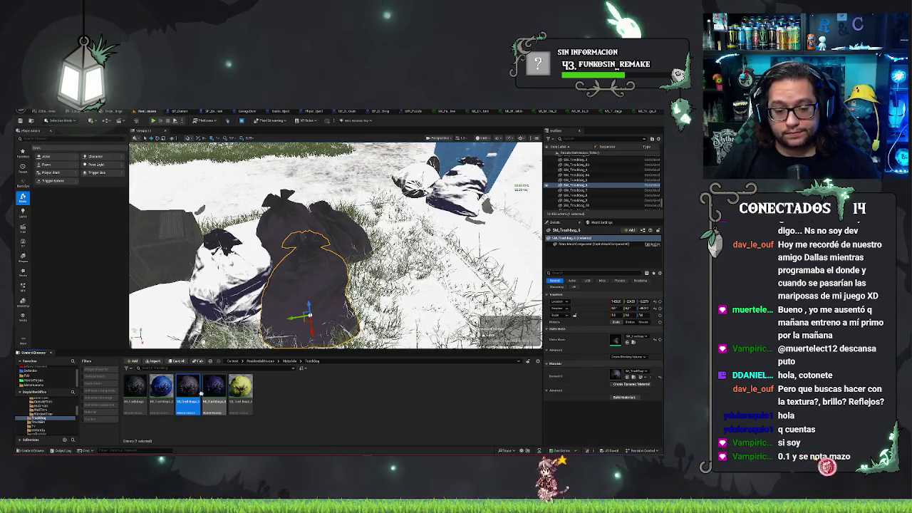
pyautogui.doubleClick(188, 389)
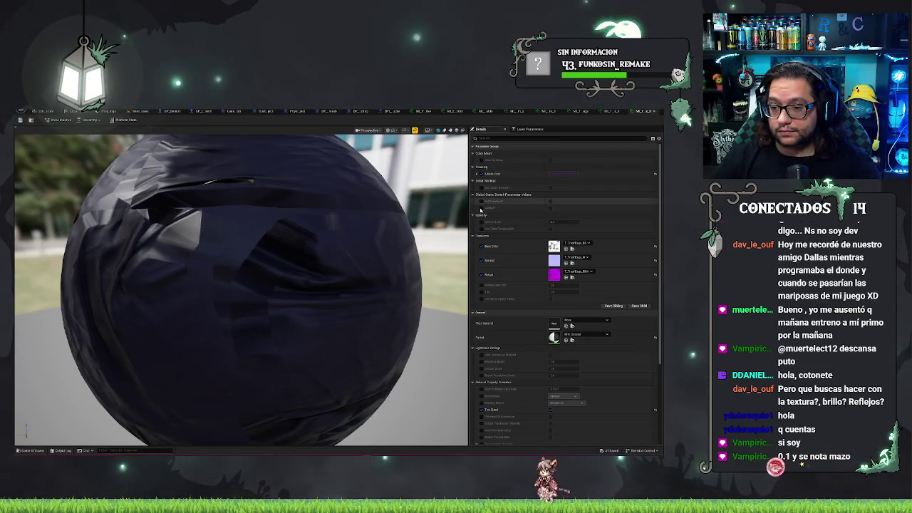
pyautogui.click(481, 202)
pyautogui.click(551, 203)
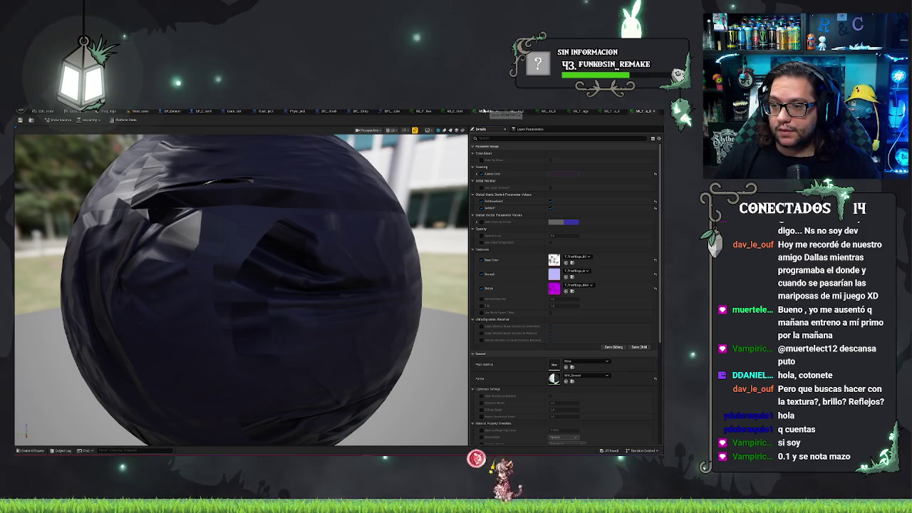
# Step: Close the extra editor tabs and return to the ResidentialHouses level
pyautogui.middleClick(453, 111)
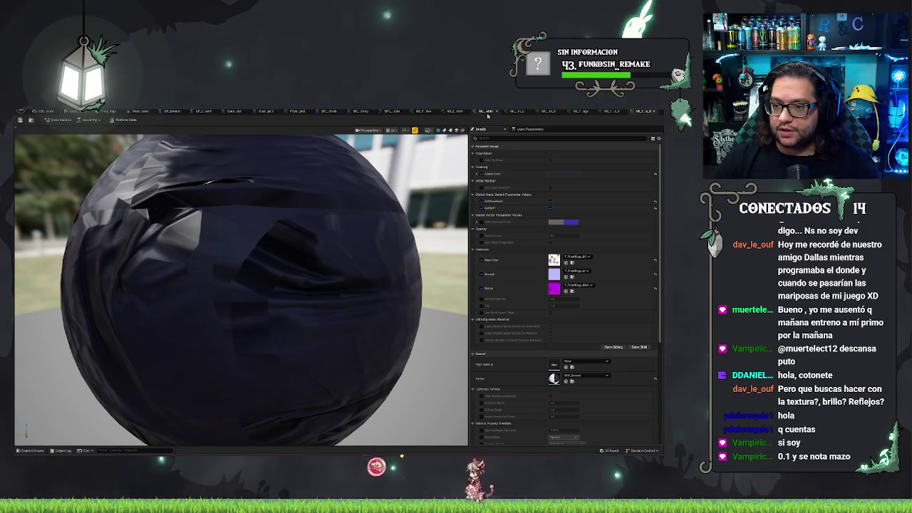
pyautogui.middleClick(510, 112)
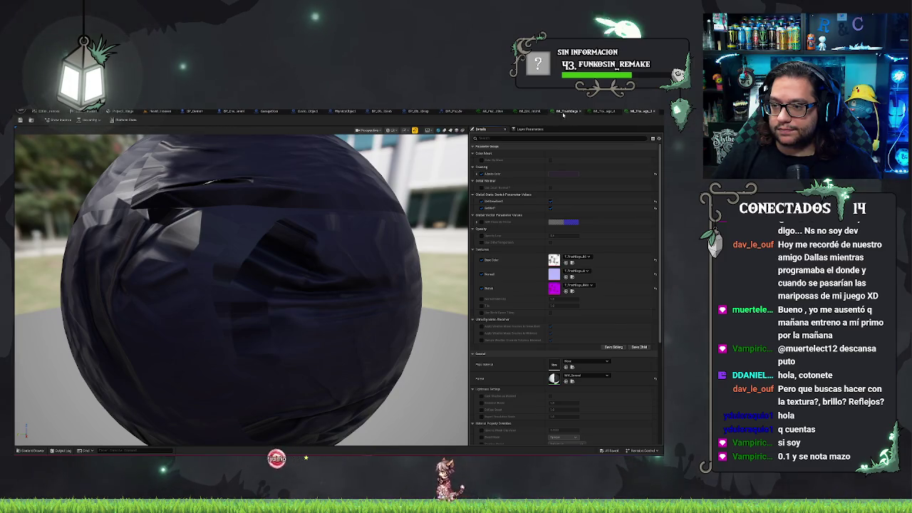
pyautogui.middleClick(594, 112)
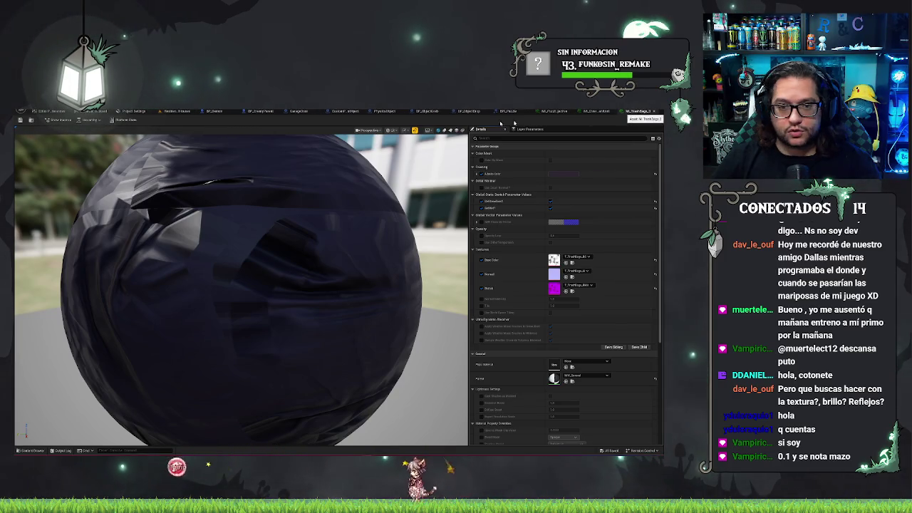
pyautogui.click(184, 111)
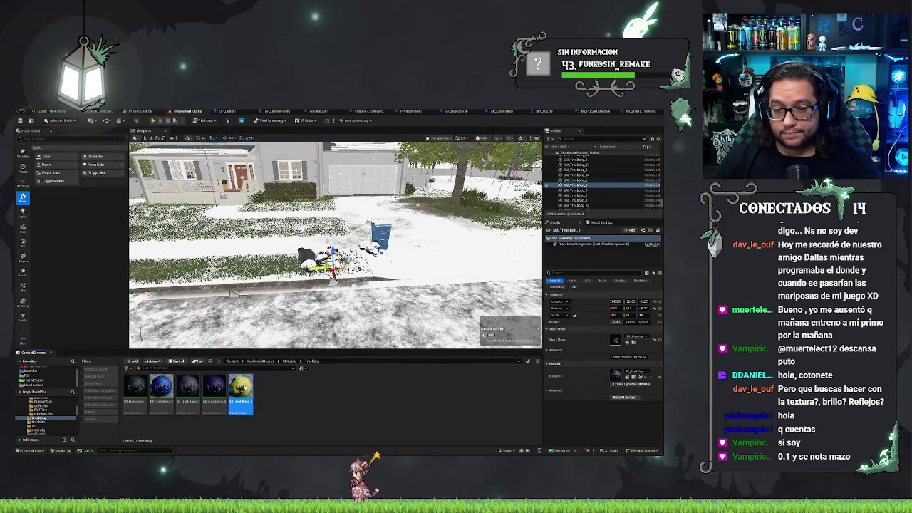
# Step: Override and turn on the static switches in the yellow TrashBag material instance, then return to ResidentialHouses
pyautogui.doubleClick(250, 387)
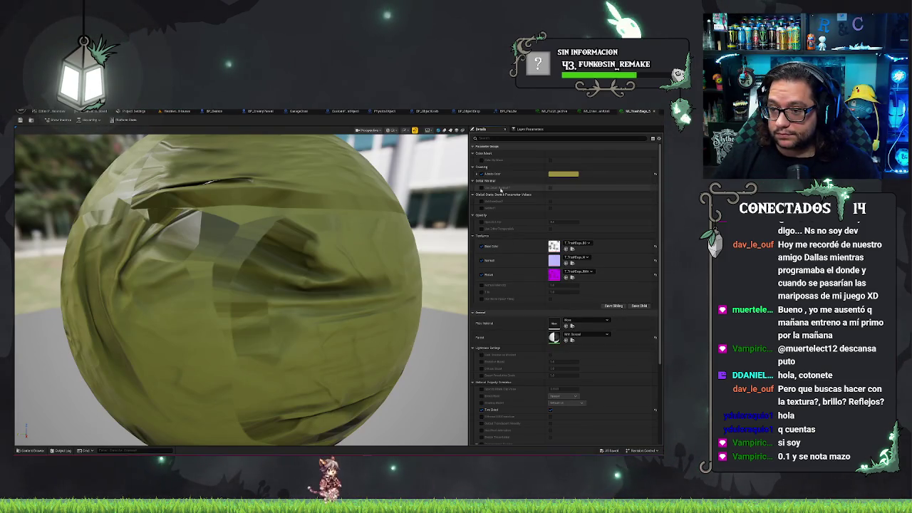
pyautogui.click(481, 207)
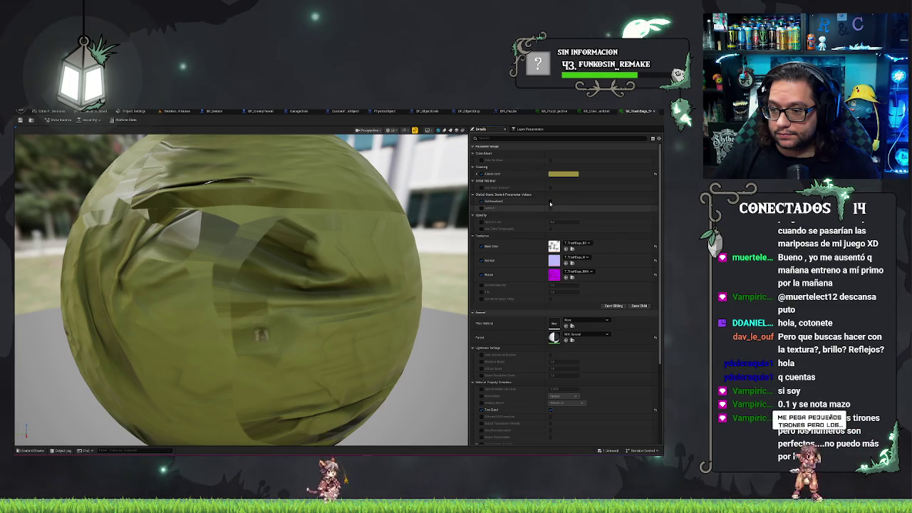
pyautogui.click(481, 201)
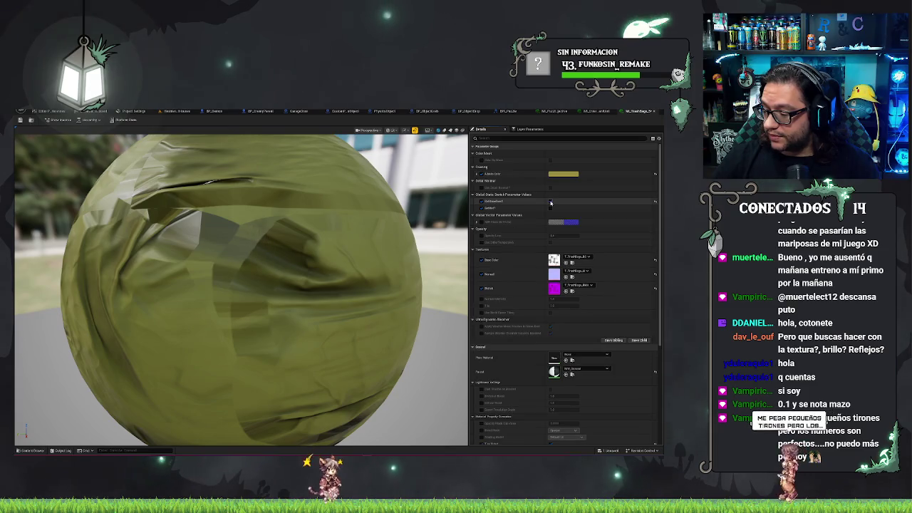
pyautogui.click(550, 202)
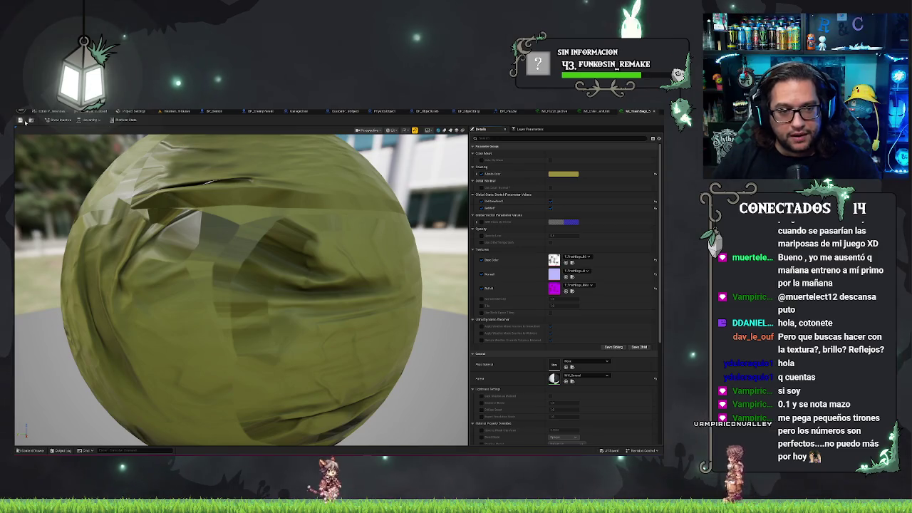
pyautogui.click(177, 112)
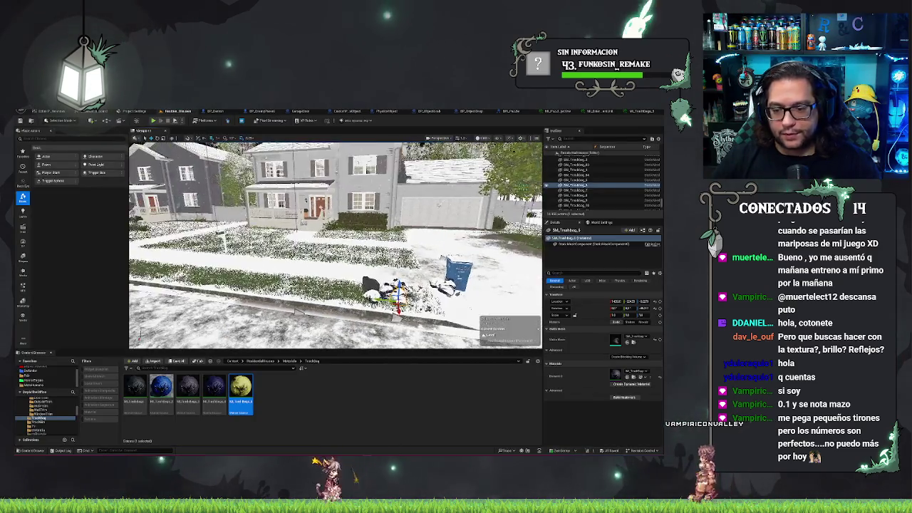
# Step: Frame and select the bottle on the ground, then browse to its material asset
pyautogui.press('f')
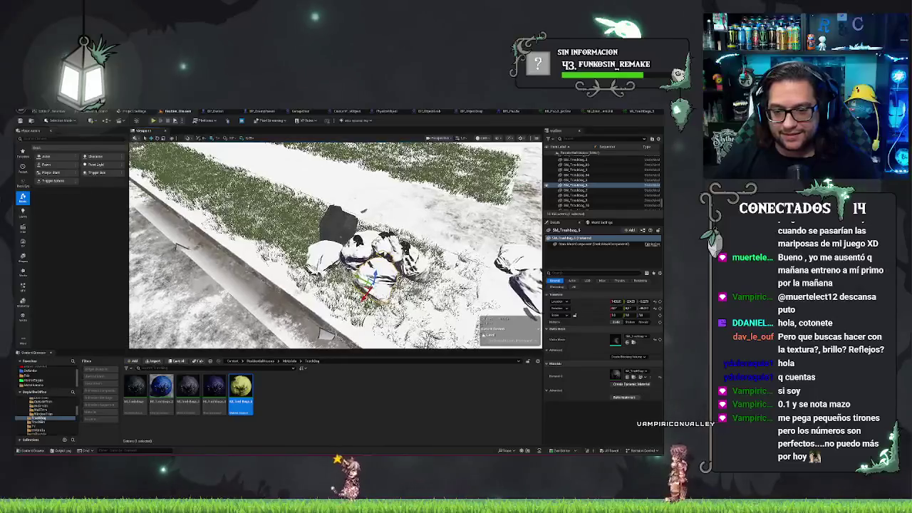
pyautogui.press('f')
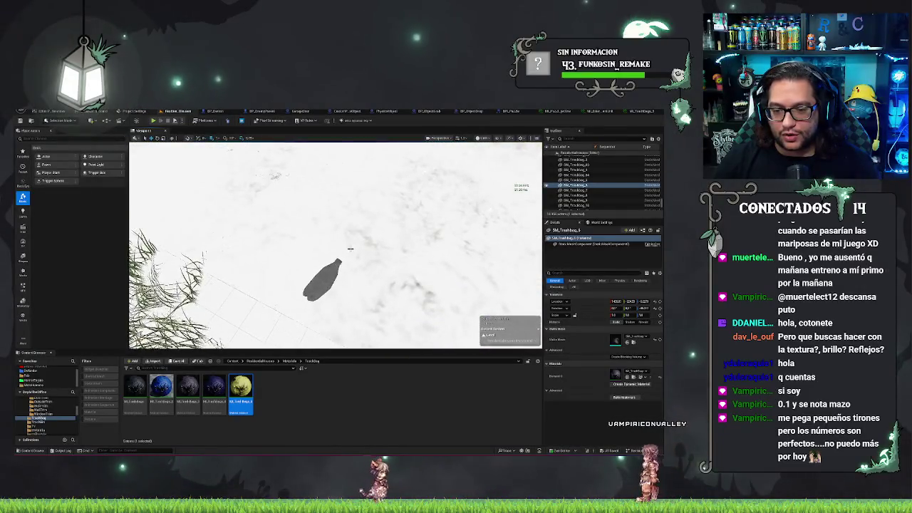
pyautogui.click(322, 280)
pyautogui.press('f')
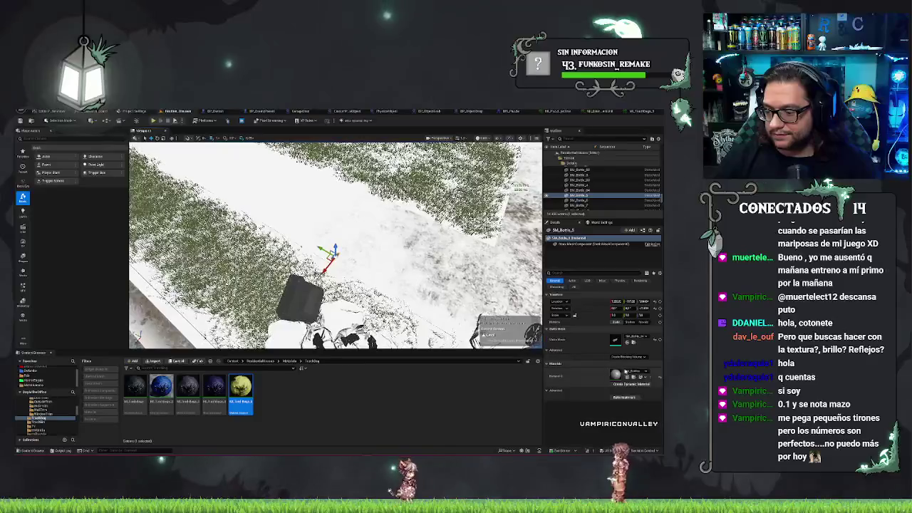
pyautogui.hotkey('ctrl', 'b')
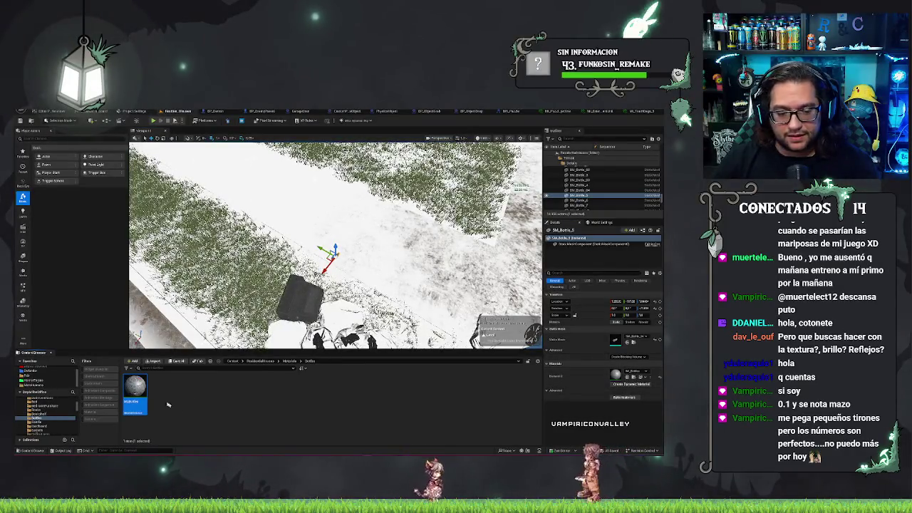
# Step: Override and turn on both static switches in the bottle's material instance, then return to the level
pyautogui.doubleClick(146, 390)
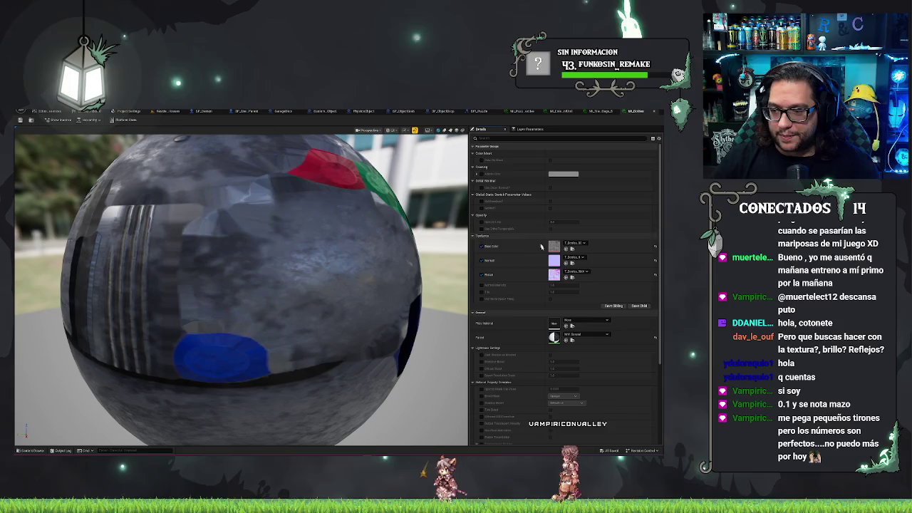
pyautogui.click(481, 202)
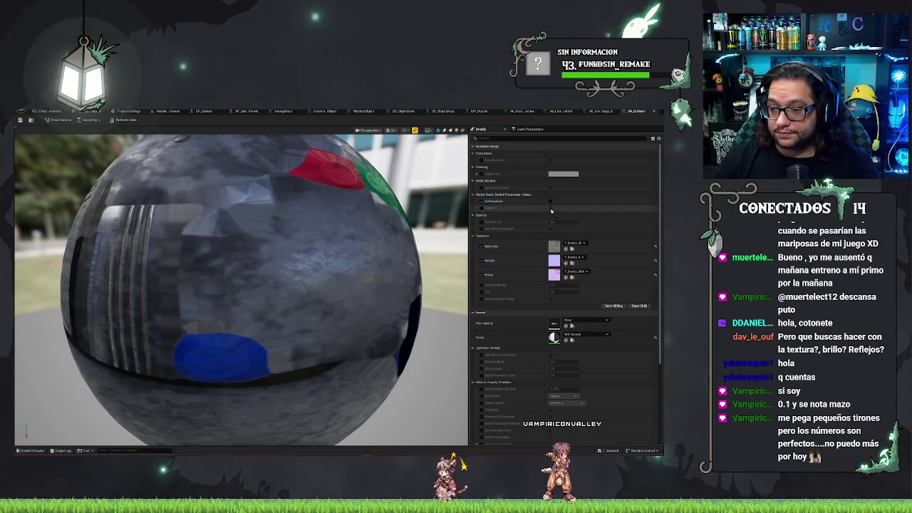
pyautogui.click(551, 208)
pyautogui.click(551, 208)
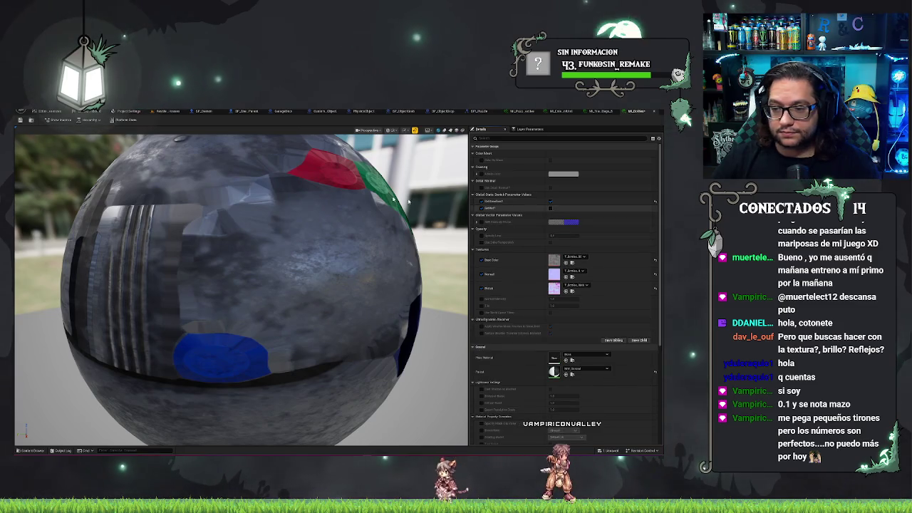
pyautogui.click(174, 112)
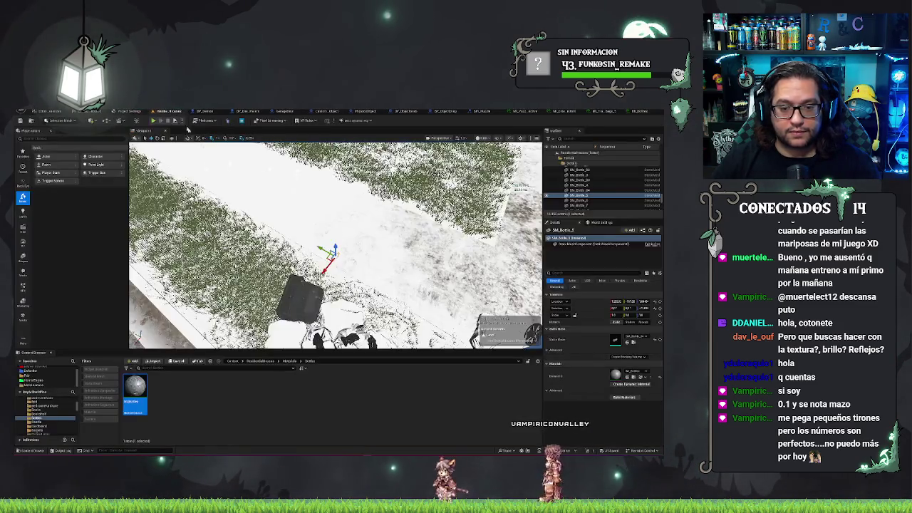
# Step: Enable both static switches on the MI_GrTV material instance, save it, and return to the level
pyautogui.click(634, 372)
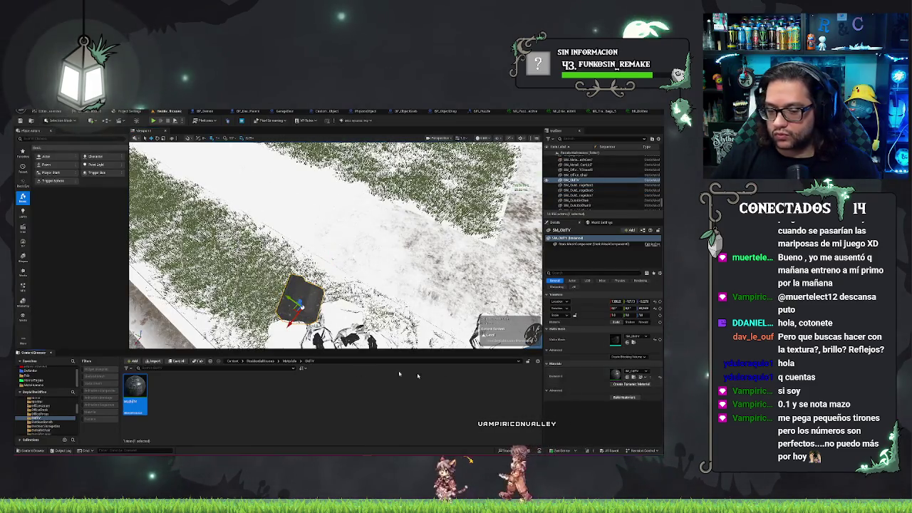
pyautogui.doubleClick(136, 388)
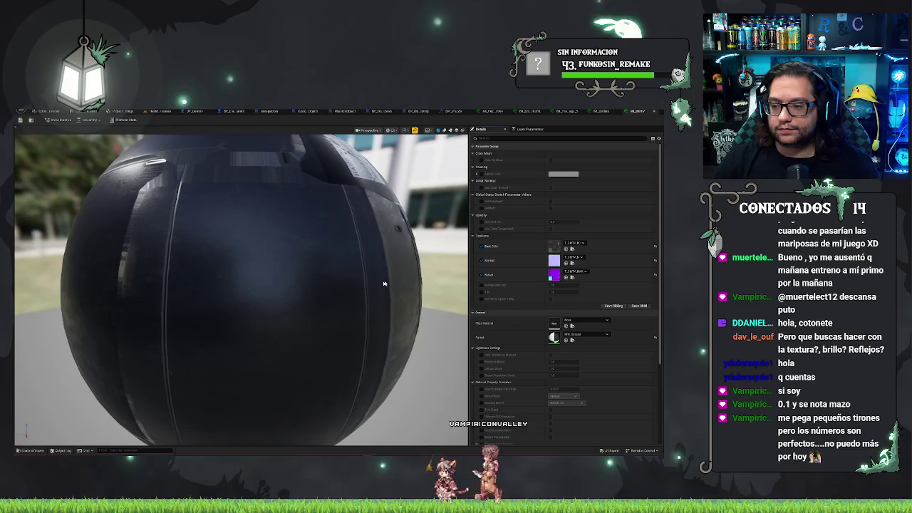
pyautogui.click(482, 202)
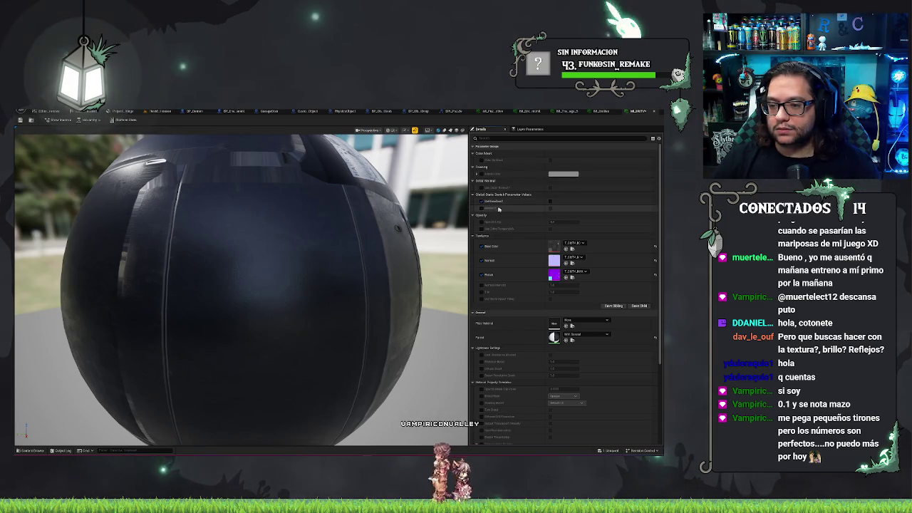
pyautogui.click(551, 202)
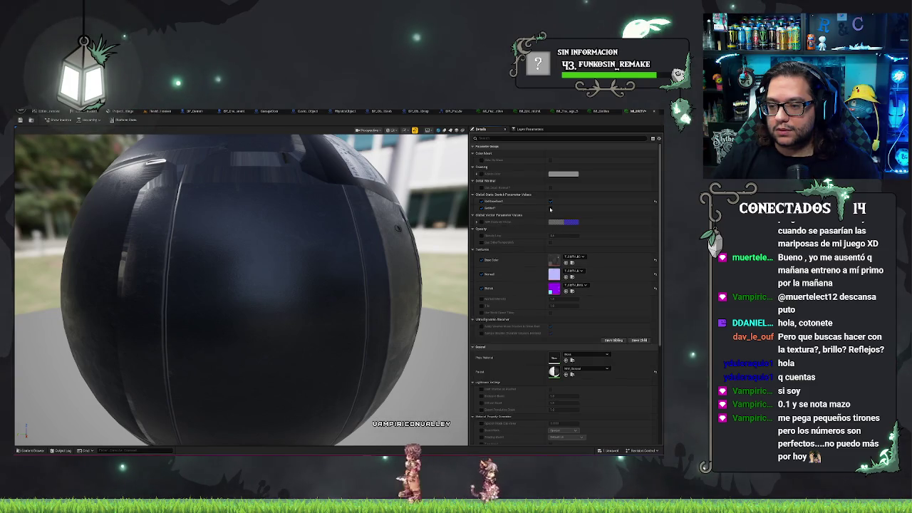
pyautogui.click(551, 207)
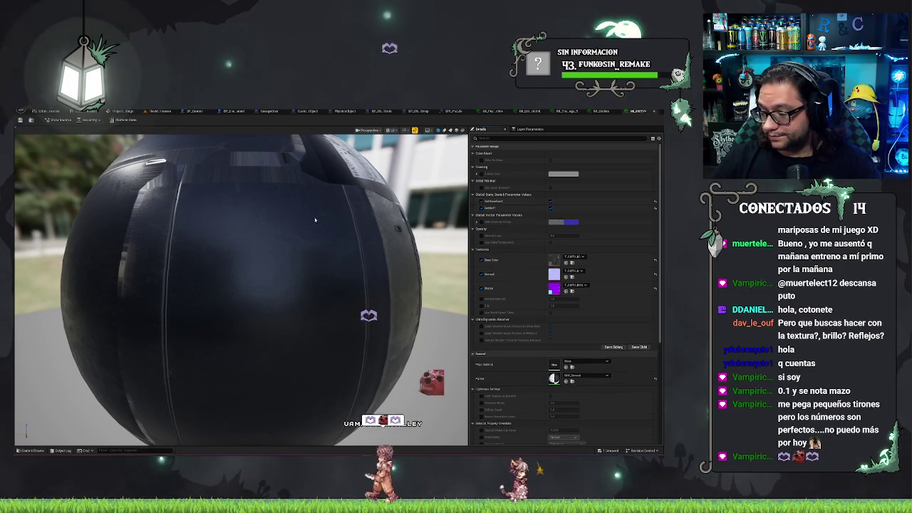
pyautogui.hotkey('ctrl', 's')
pyautogui.click(160, 112)
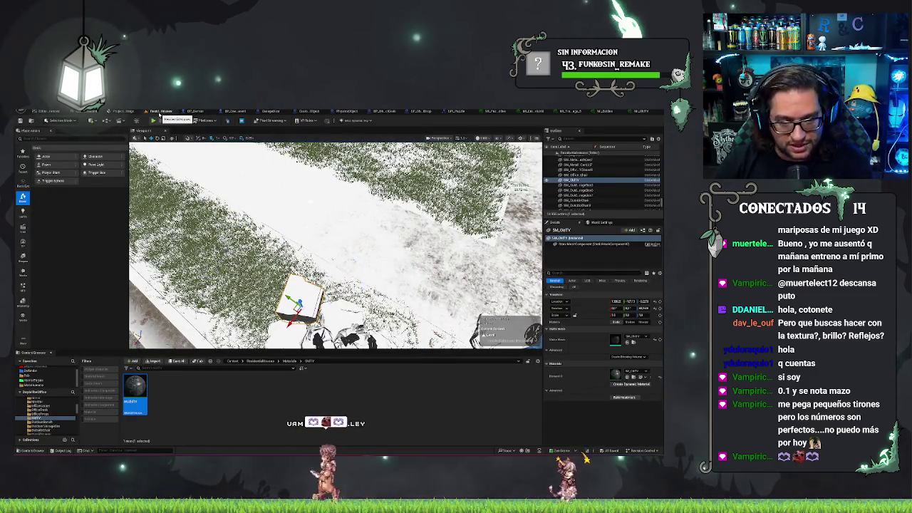
# Step: Play the level in the editor, run the 'stat anti' console command, and switch to wireframe view
pyautogui.click(154, 121)
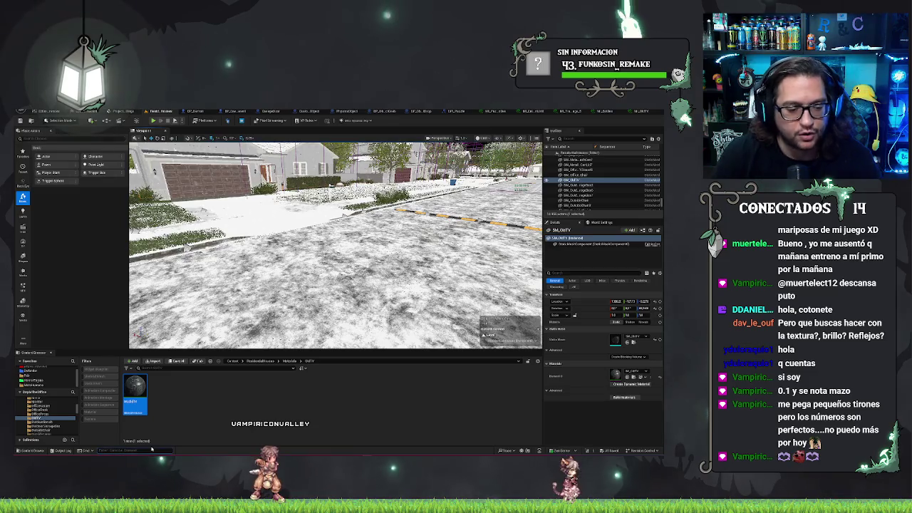
pyautogui.write('stat anti')
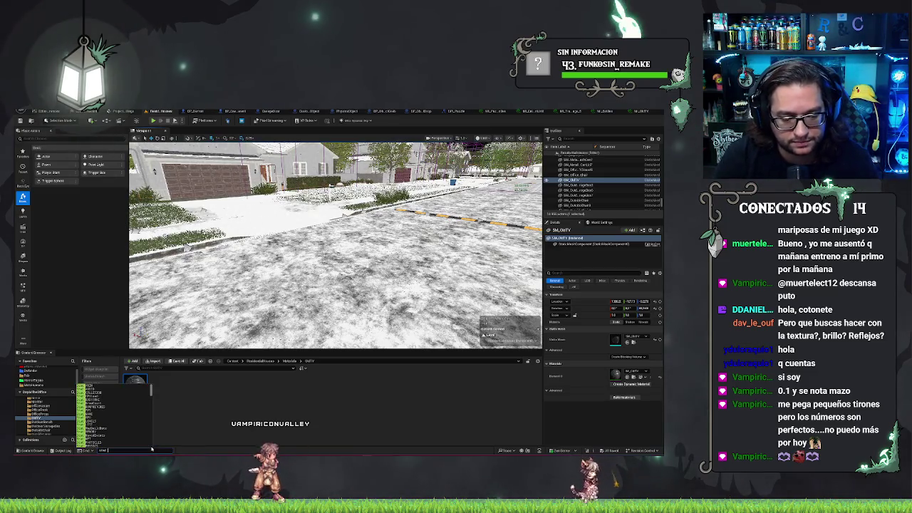
pyautogui.press('Return')
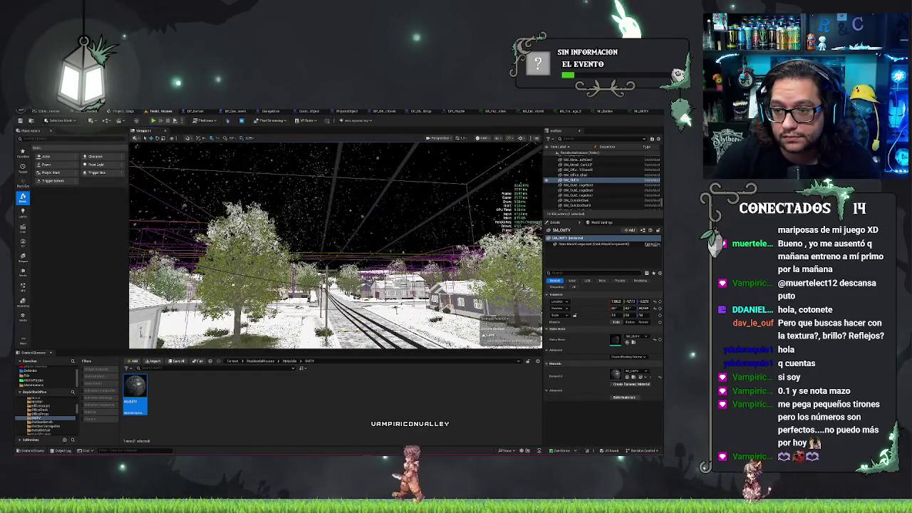
pyautogui.hotkey('alt', '2')
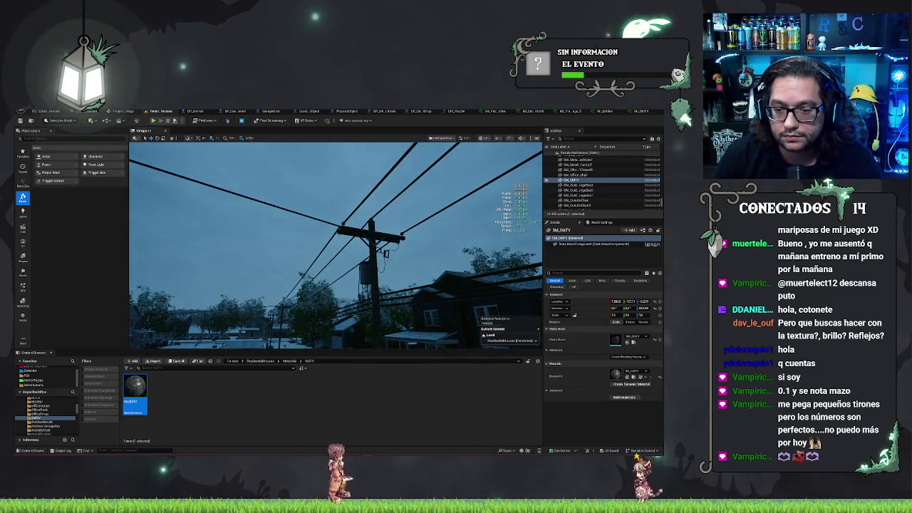
# Step: Select the utility pole and open its material instance from the assets
pyautogui.click(250, 185)
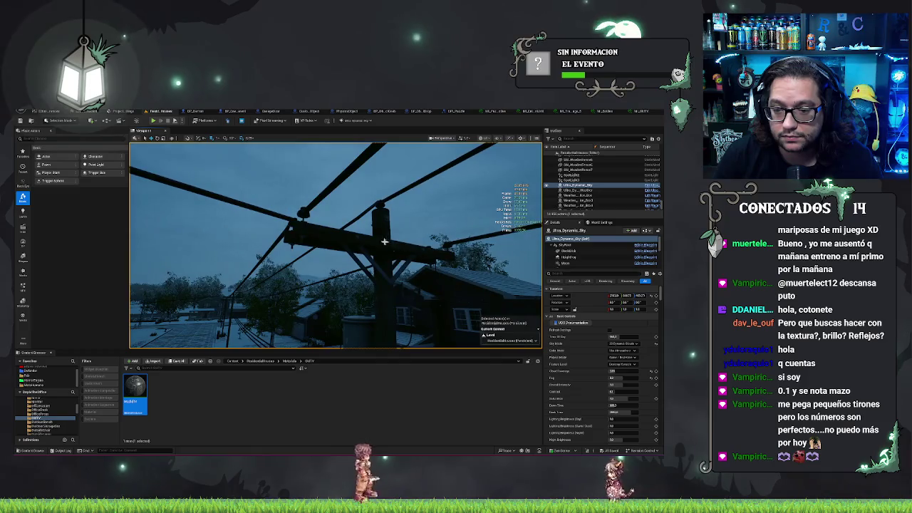
pyautogui.click(381, 286)
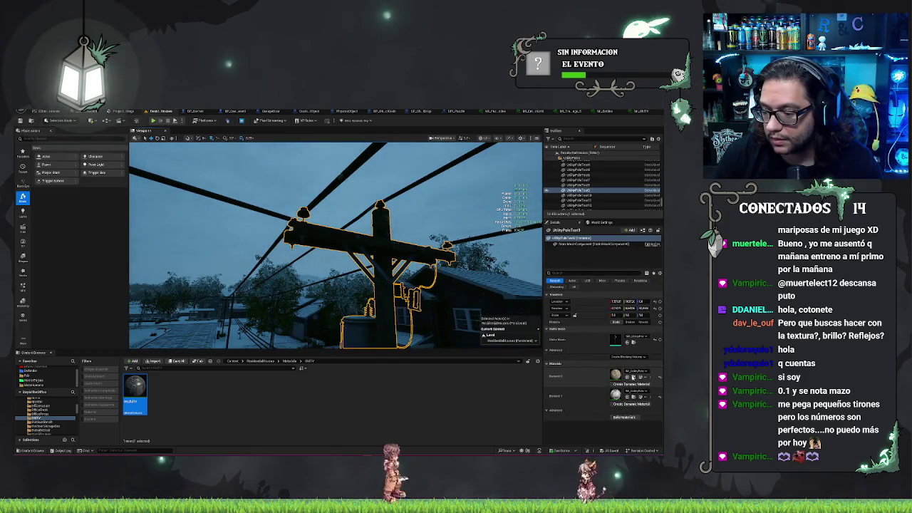
pyautogui.click(633, 378)
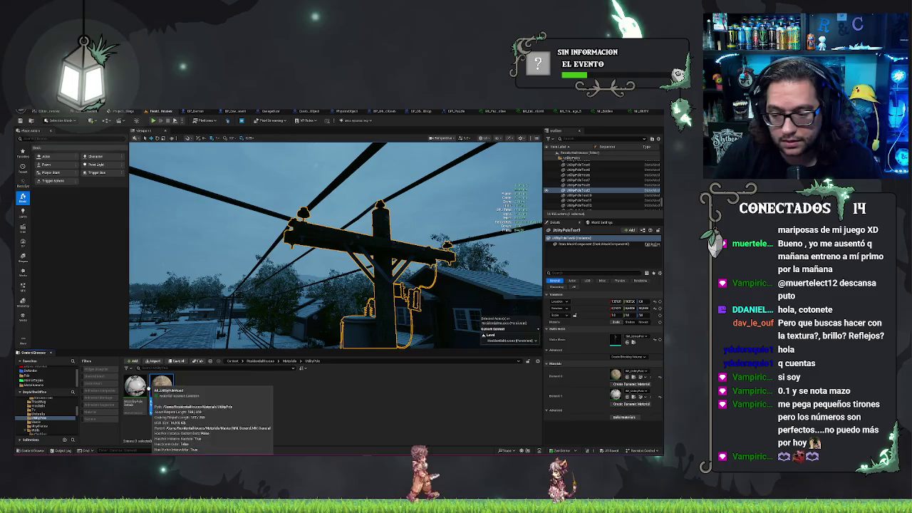
pyautogui.doubleClick(135, 389)
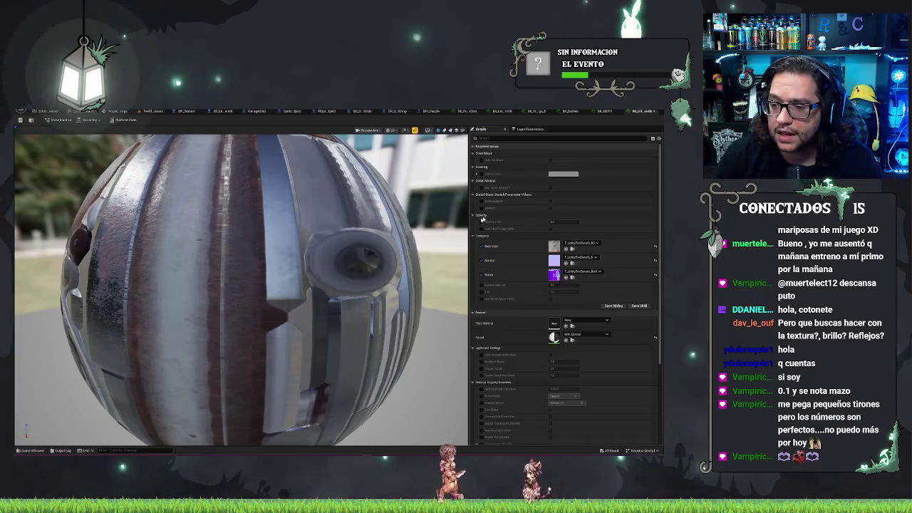
# Step: Override the static switch parameter, turn its value on, and return to the level
pyautogui.click(481, 202)
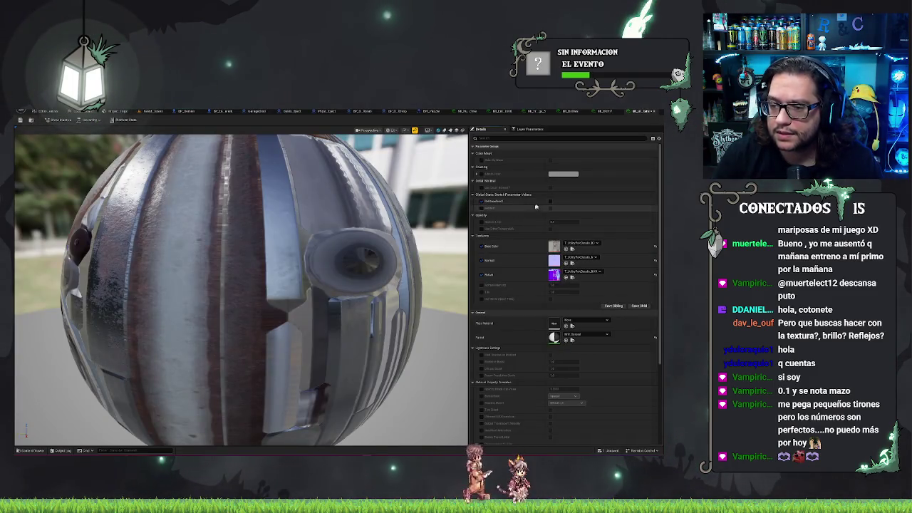
pyautogui.click(551, 205)
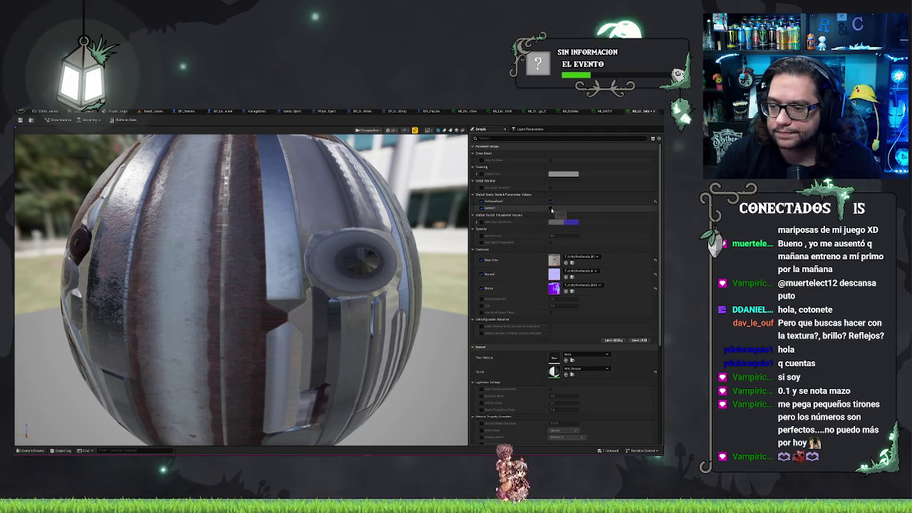
pyautogui.click(158, 111)
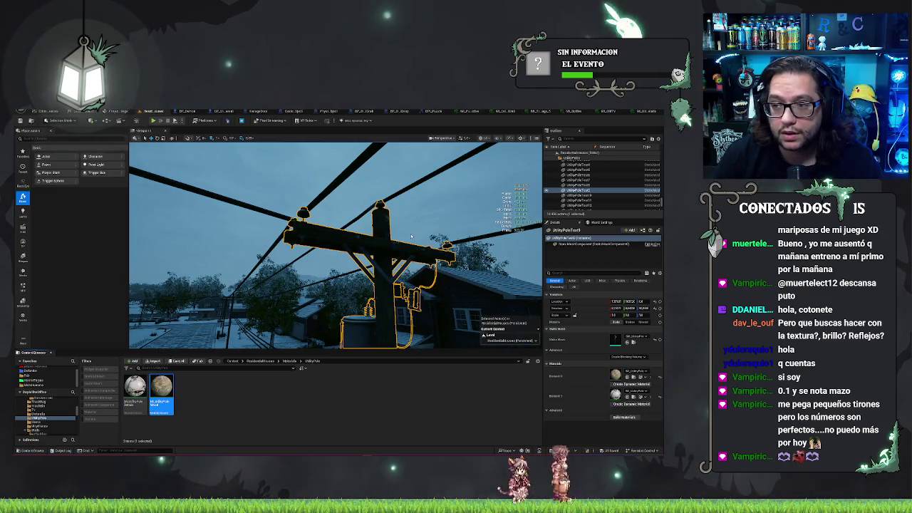
# Step: In the wooden pole material instance, override the static switch and turn it on
pyautogui.hotkey('alt', 'Tab')
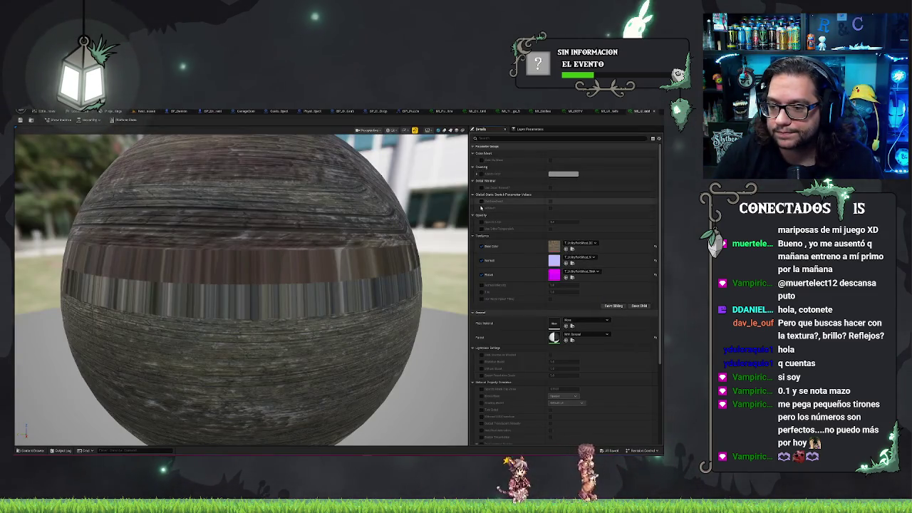
pyautogui.click(481, 204)
pyautogui.click(550, 204)
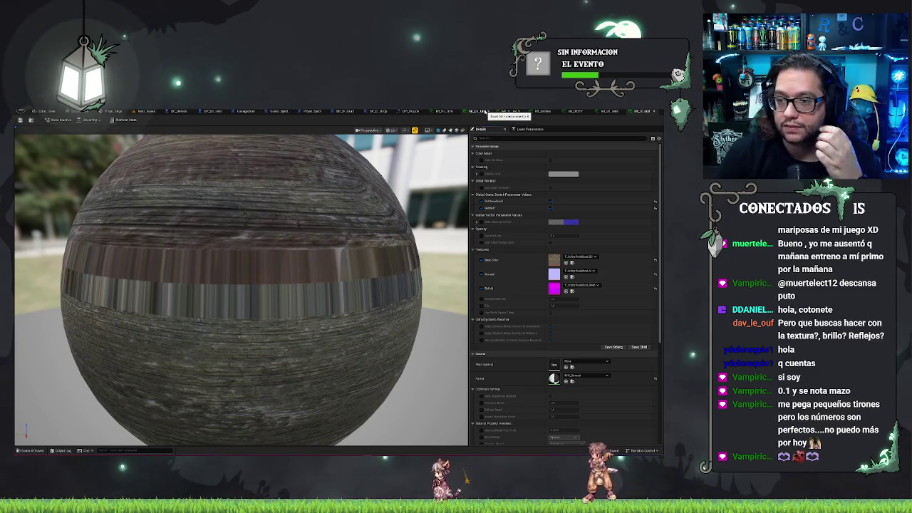
# Step: Close the unneeded editor tabs, including the wooden material editor
pyautogui.click(508, 111)
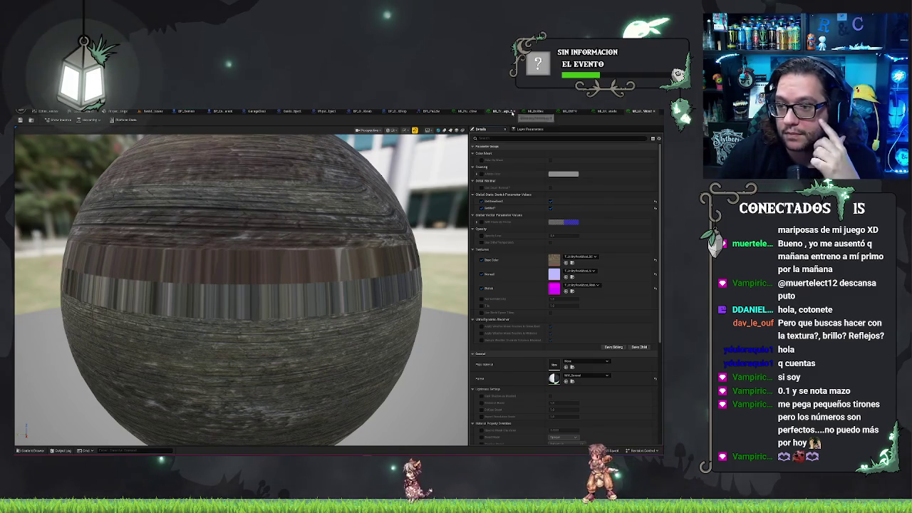
pyautogui.click(552, 112)
pyautogui.click(589, 112)
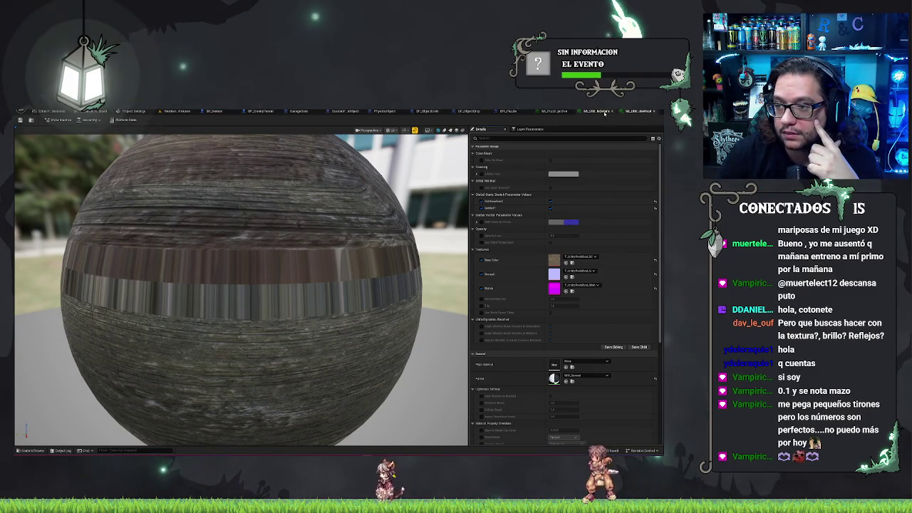
pyautogui.click(626, 111)
pyautogui.click(626, 111)
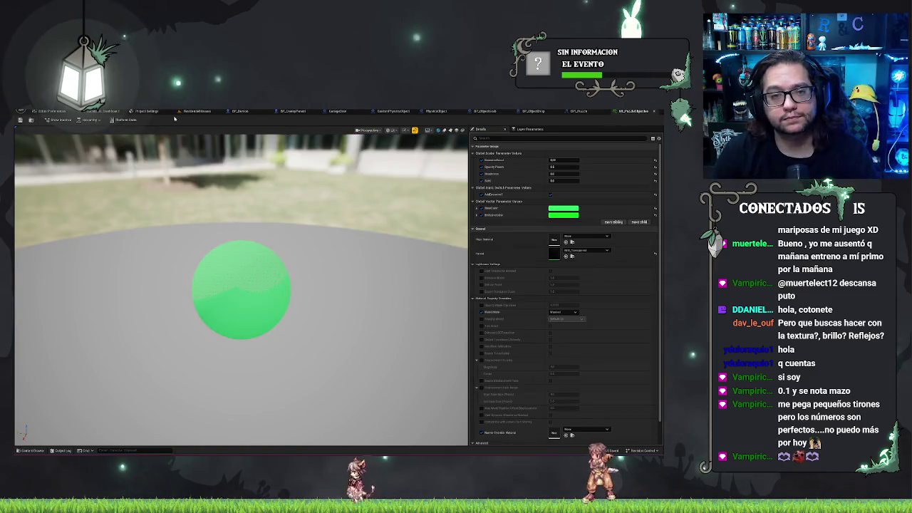
# Step: Return to the ResidentialHouses level, showing the living room interior
pyautogui.click(196, 111)
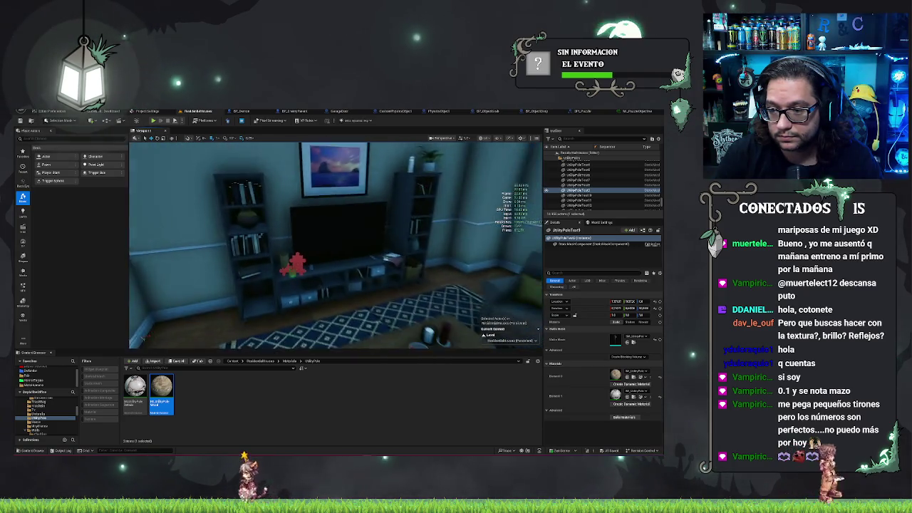
# Step: Focus the viewport on the red puzzle object, then switch to the BP_ObjectGrab blueprint
pyautogui.press('f')
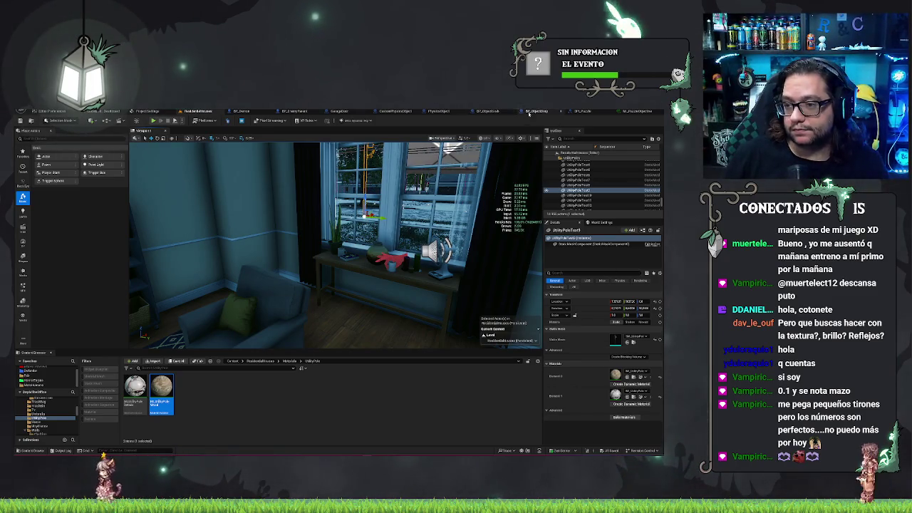
pyautogui.click(490, 111)
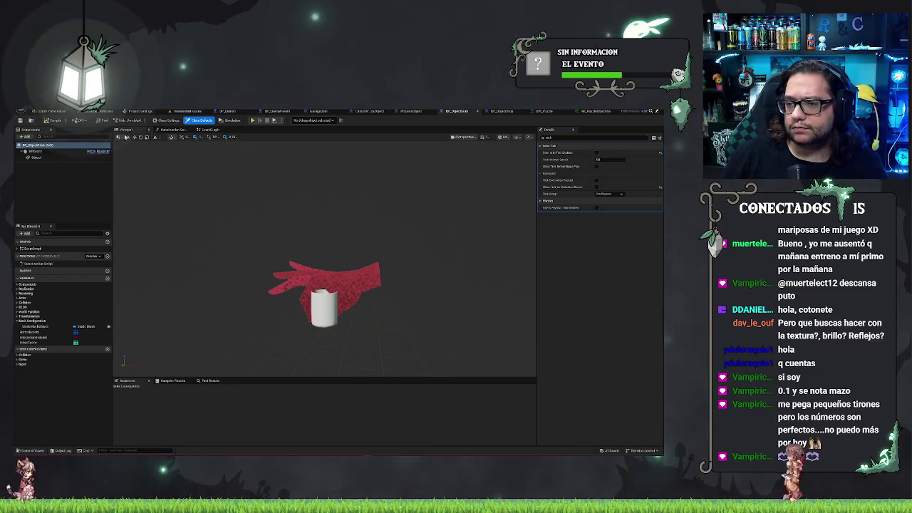
# Step: In BP_ObjectDrop's construction script, wire Object into Set Static Mesh's Target, then go back to the level
pyautogui.click(501, 111)
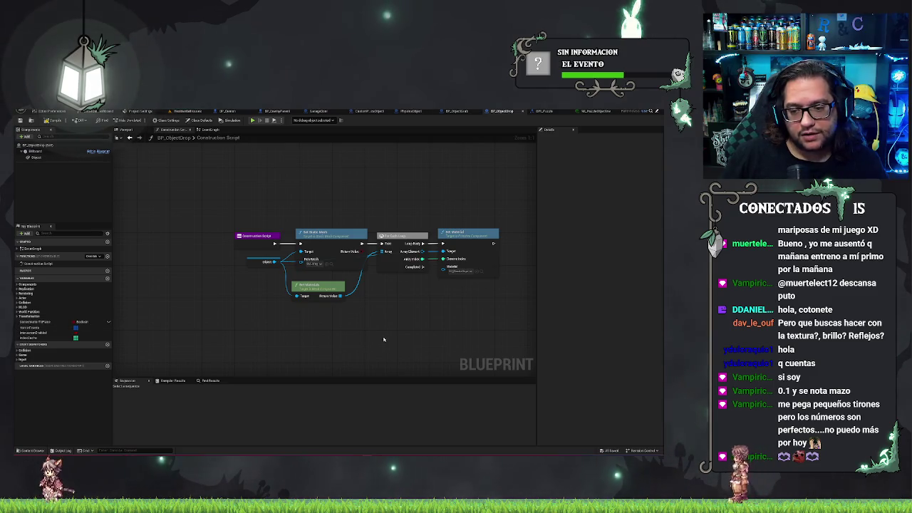
pyautogui.moveTo(384, 339); pyautogui.dragTo(343, 331)
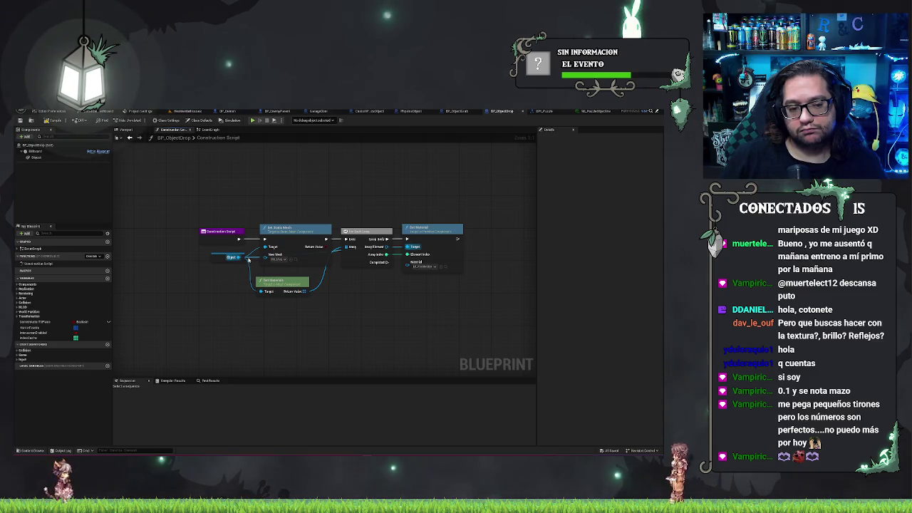
pyautogui.moveTo(248, 256); pyautogui.dragTo(263, 247)
pyautogui.click(262, 247)
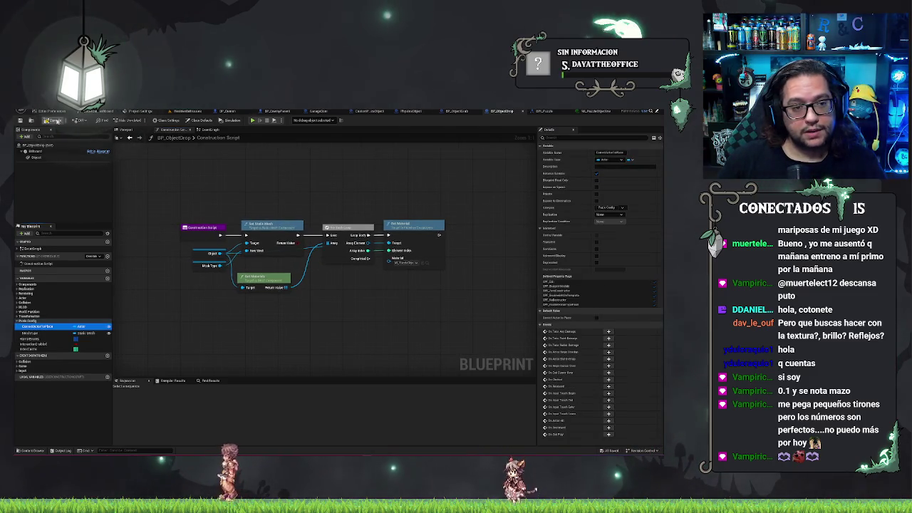
pyautogui.click(189, 111)
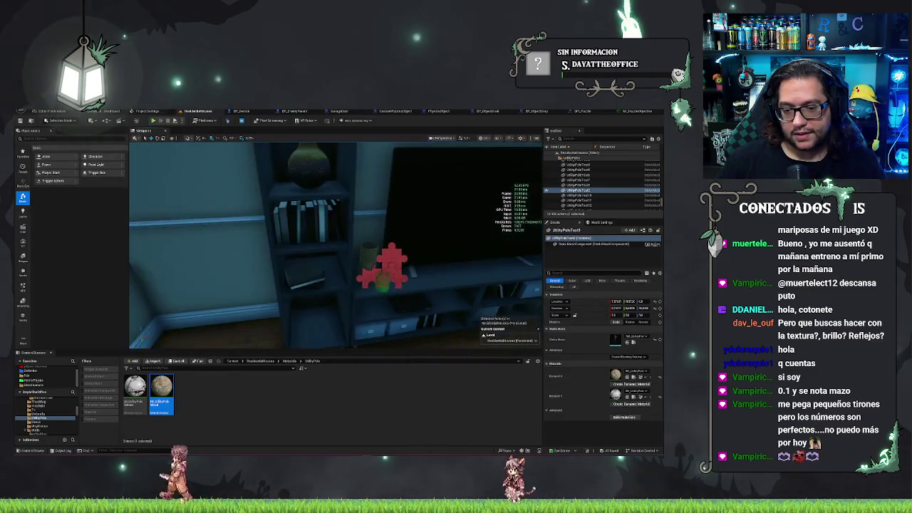
# Step: Select the BP_ObjectDrop actor on the desk and scroll through its Details panel
pyautogui.click(382, 274)
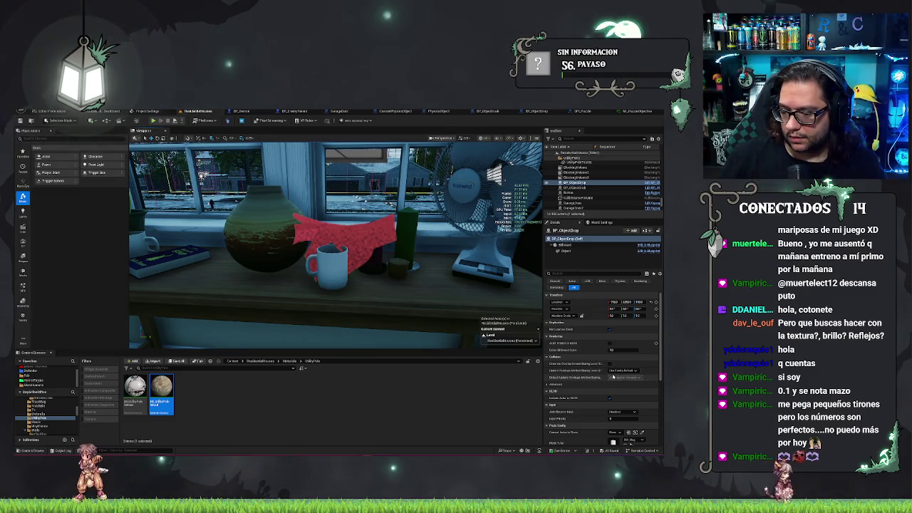
pyautogui.scroll(-5, 609, 377)
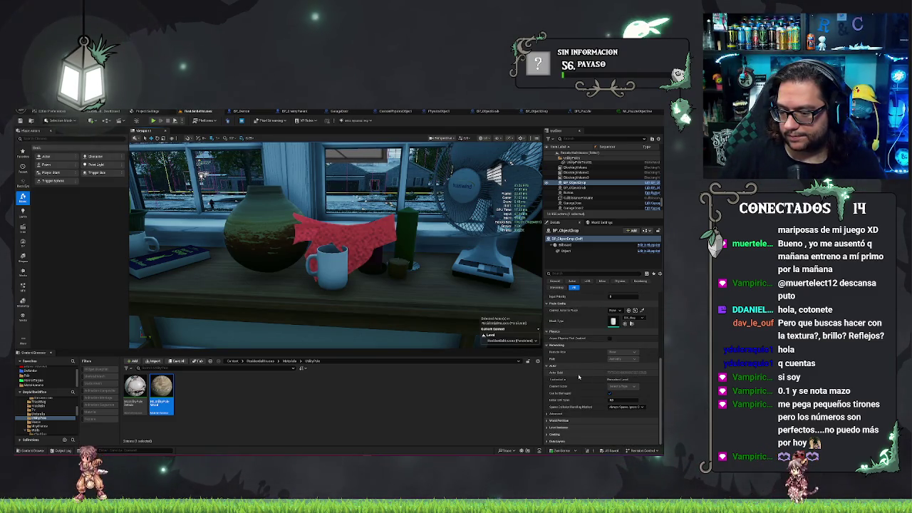
pyautogui.scroll(5, 579, 378)
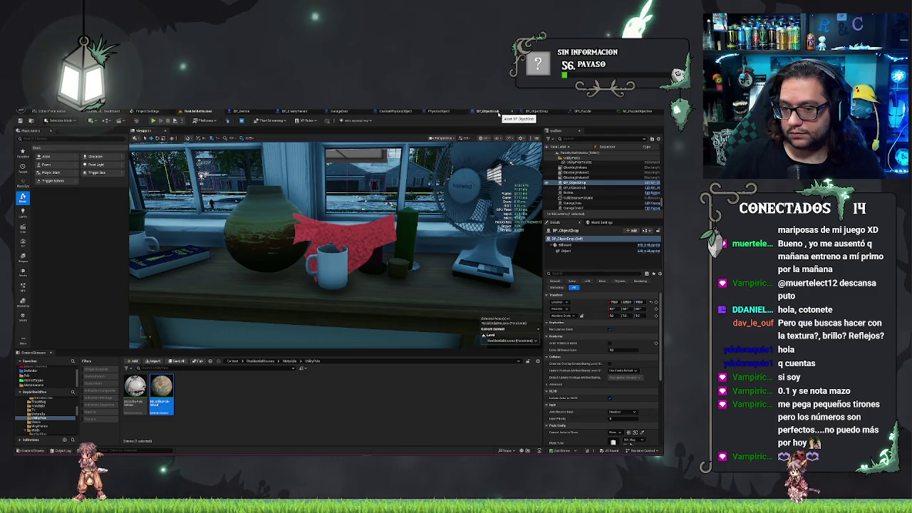
pyautogui.click(512, 112)
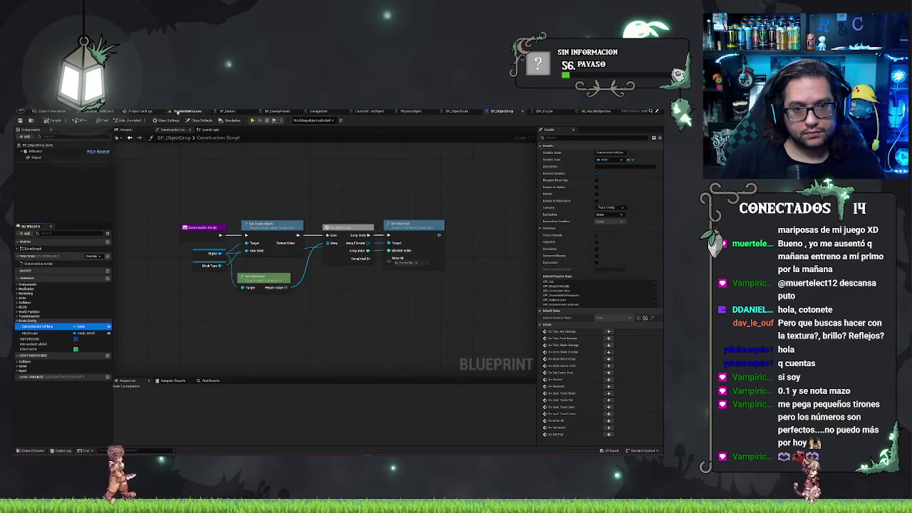
pyautogui.click(178, 112)
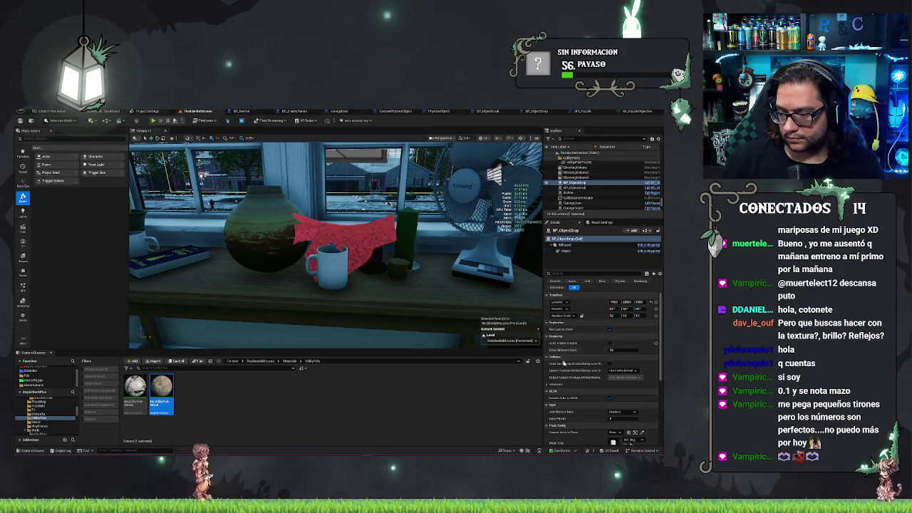
# Step: Scroll down the Details panel, then switch to the BPI_Puzzle interface graph
pyautogui.scroll(-2, 578, 360)
pyautogui.scroll(-1, 598, 385)
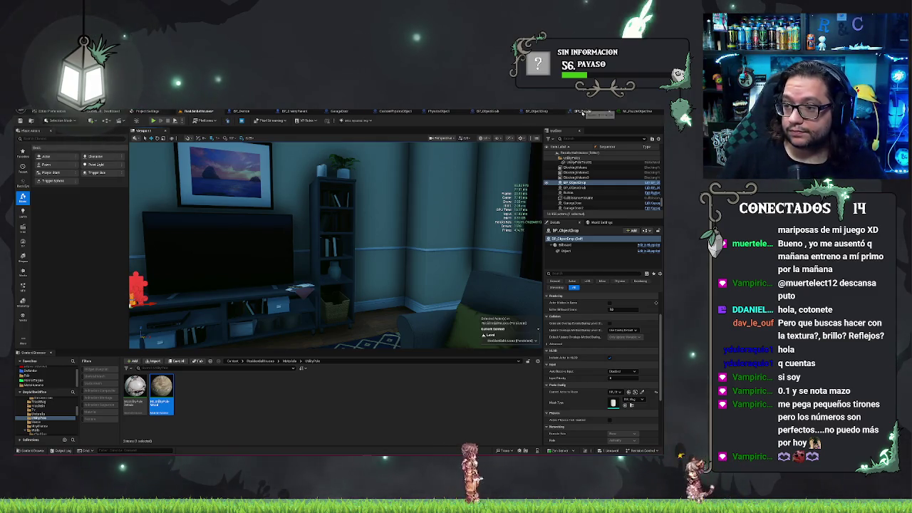
pyautogui.click(585, 112)
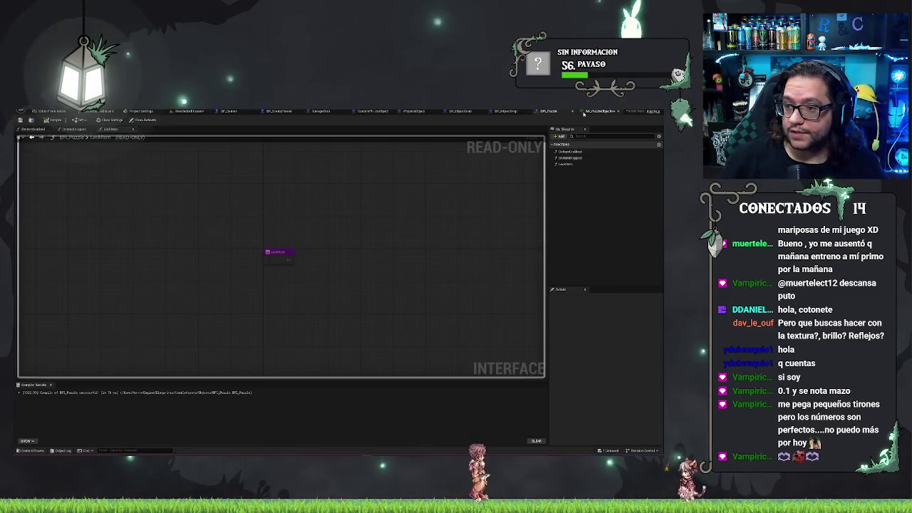
# Step: Delete the Mesh Type getter from BP_ObjectDrop's construction script and select the MeshType variable
pyautogui.click(507, 112)
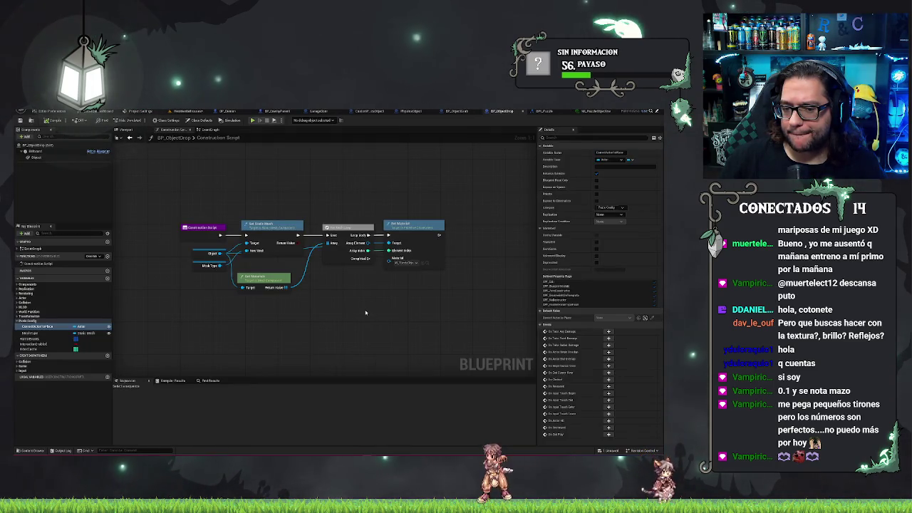
pyautogui.moveTo(310, 315); pyautogui.dragTo(356, 304)
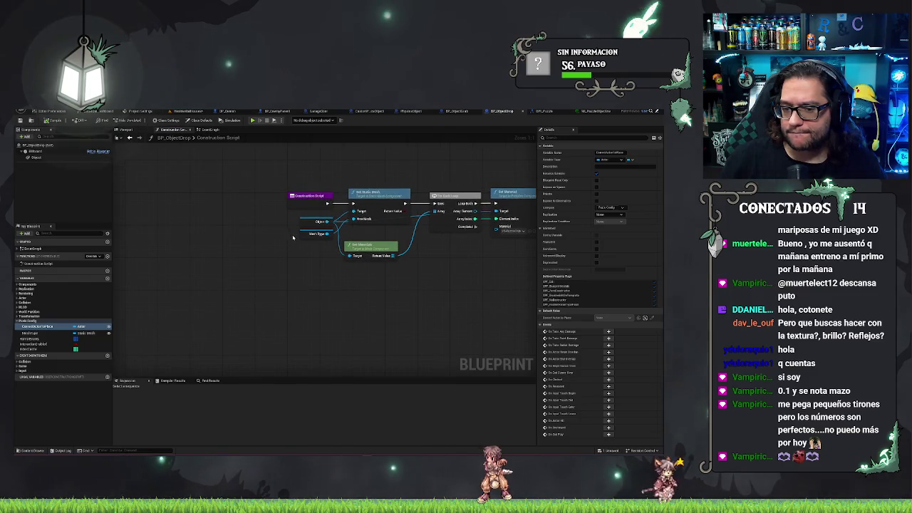
pyautogui.moveTo(311, 234); pyautogui.dragTo(211, 318)
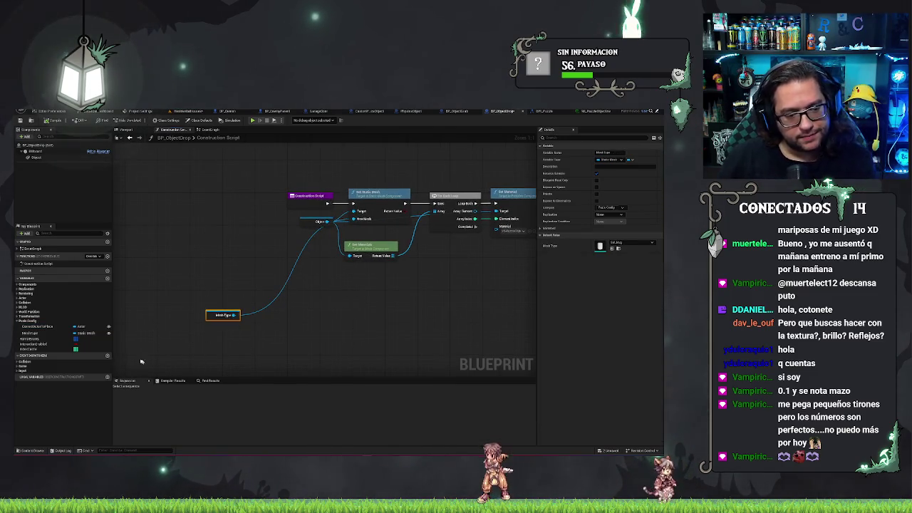
pyautogui.press('Delete')
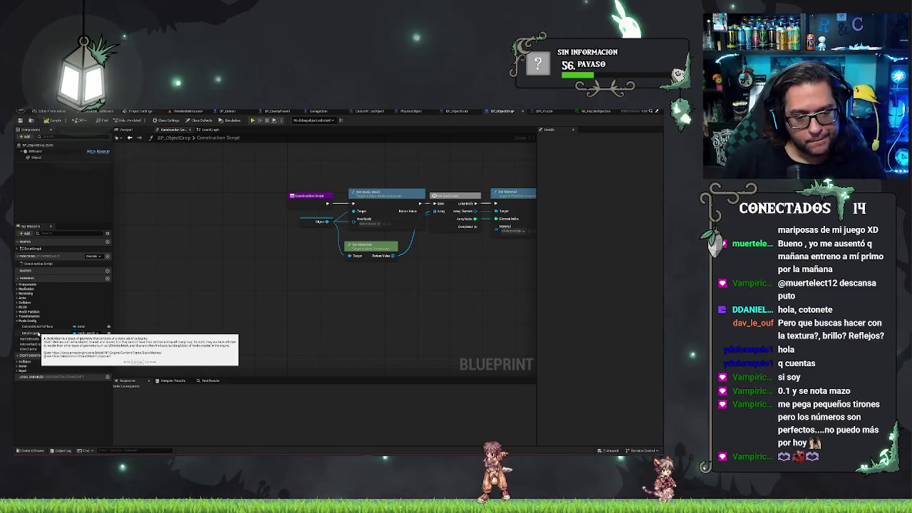
pyautogui.click(37, 333)
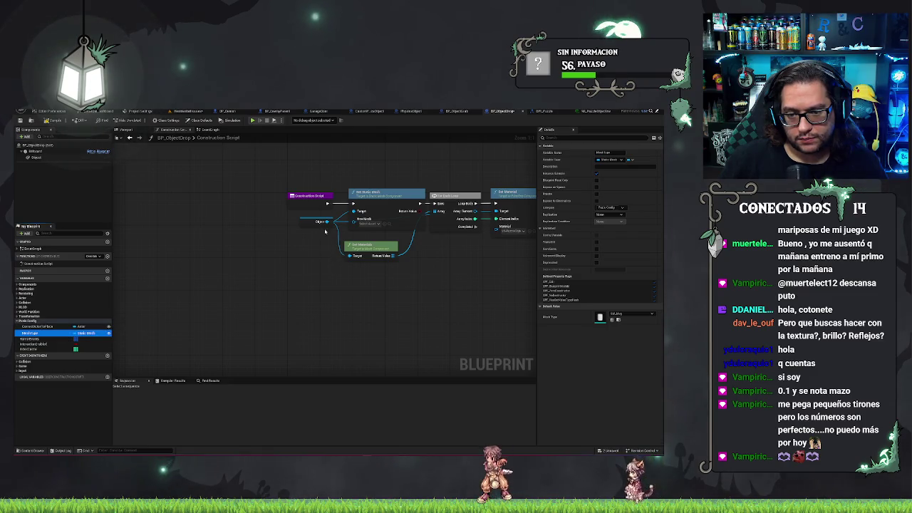
# Step: Place a getter for the actor reference variable and convert it to a Validated Get
pyautogui.press('Up')
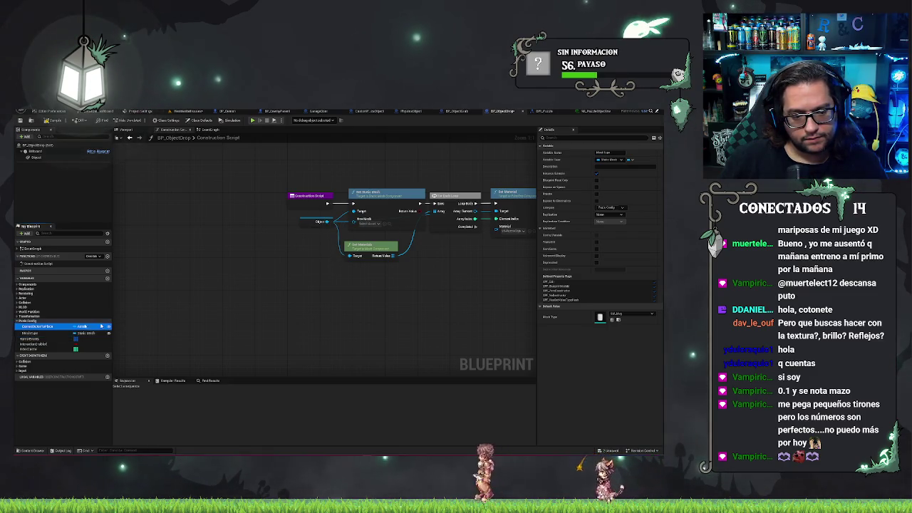
pyautogui.moveTo(299, 311); pyautogui.dragTo(299, 312)
pyautogui.rightClick(303, 312)
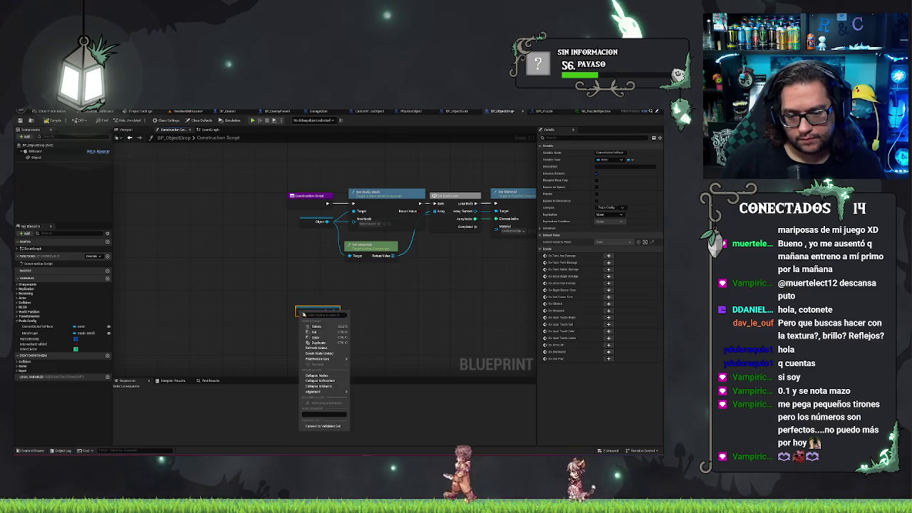
pyautogui.click(324, 425)
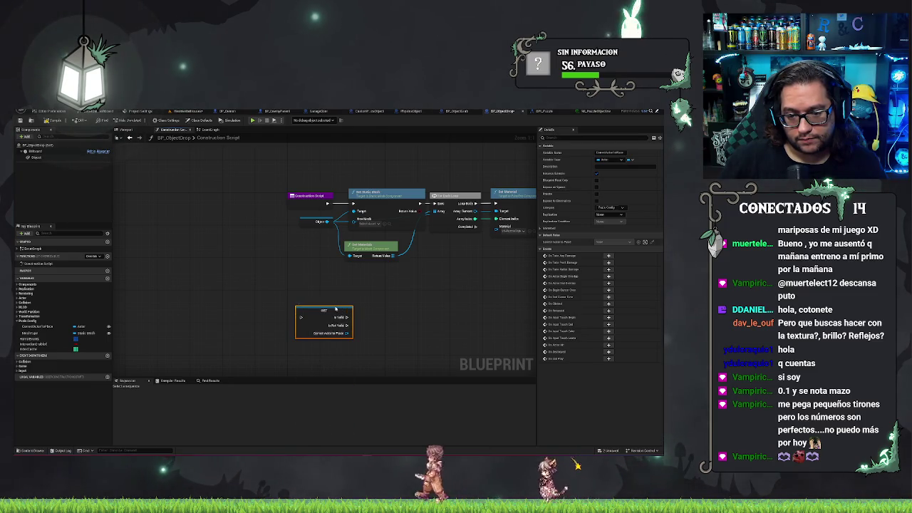
# Step: Position the validated getter after Construction Script and shift the mesh and material nodes right
pyautogui.moveTo(336, 311); pyautogui.dragTo(439, 286)
pyautogui.moveTo(383, 160); pyautogui.dragTo(265, 180)
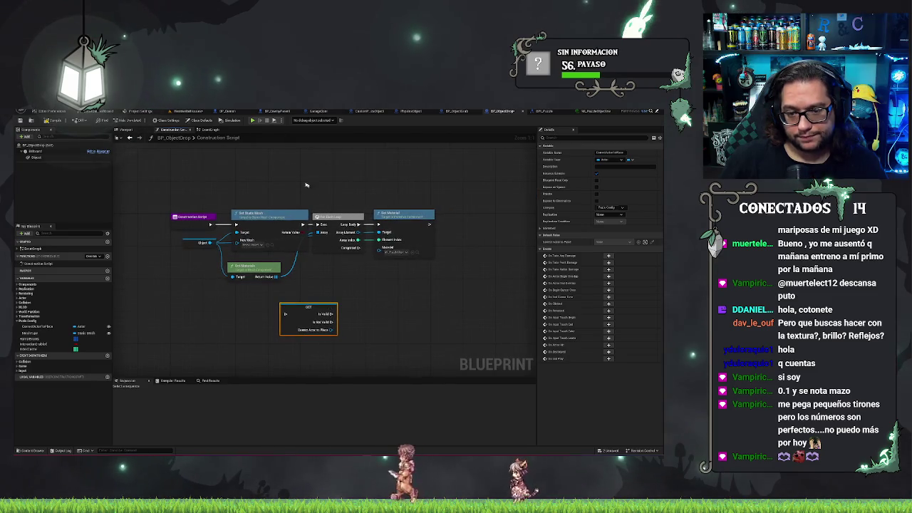
pyautogui.moveTo(189, 244)
pyautogui.mouseDown()
pyautogui.moveTo(356, 270)
pyautogui.moveTo(431, 265)
pyautogui.moveTo(416, 300)
pyautogui.mouseUp()
pyautogui.moveTo(410, 250); pyautogui.dragTo(496, 249)
pyautogui.moveTo(323, 312)
pyautogui.mouseDown()
pyautogui.moveTo(281, 214)
pyautogui.moveTo(268, 223)
pyautogui.mouseUp()
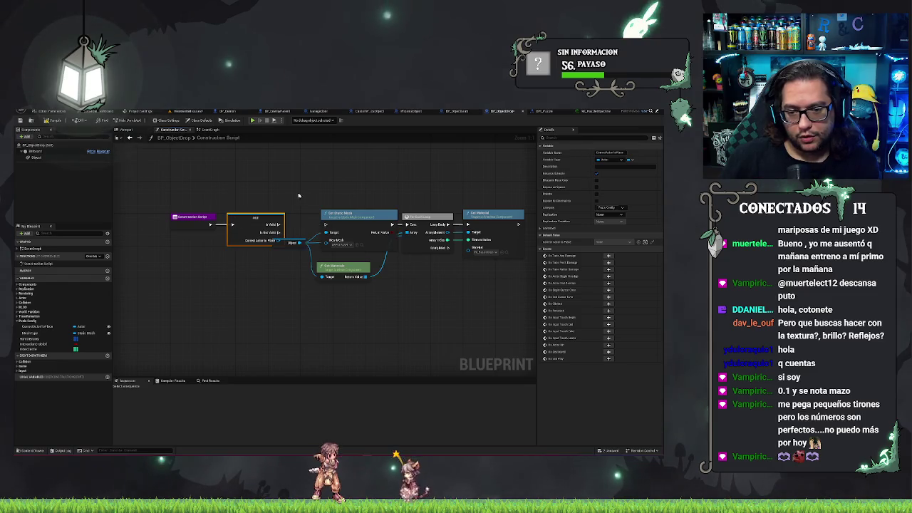
pyautogui.moveTo(221, 200); pyautogui.dragTo(499, 289)
pyautogui.moveTo(320, 235); pyautogui.dragTo(354, 236)
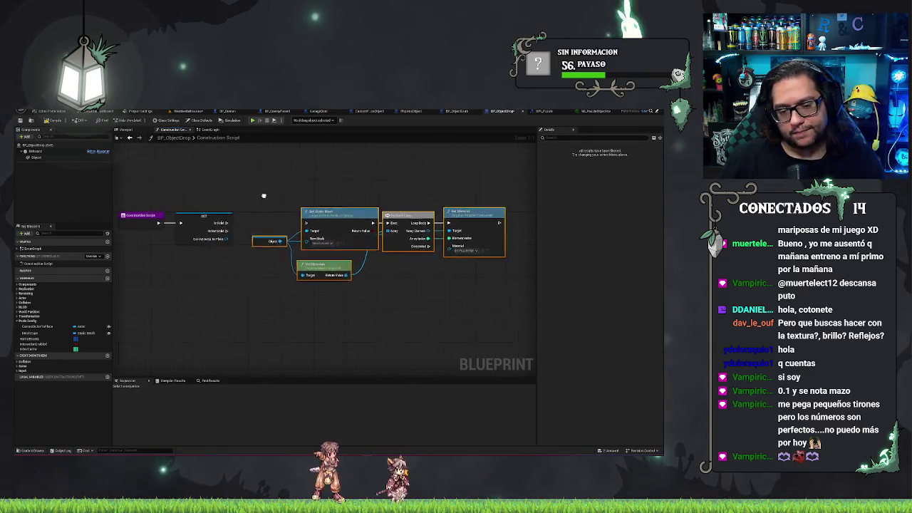
pyautogui.moveTo(277, 196); pyautogui.dragTo(300, 210)
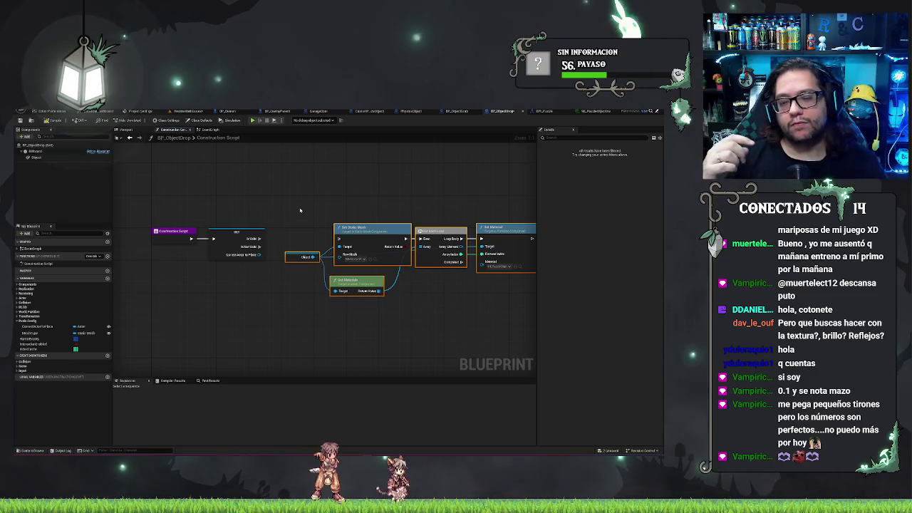
# Step: Connect Is Valid to Set Static Mesh, then search 'get stati' and 'rand' from the reference pin and cancel
pyautogui.moveTo(290, 219); pyautogui.dragTo(263, 210)
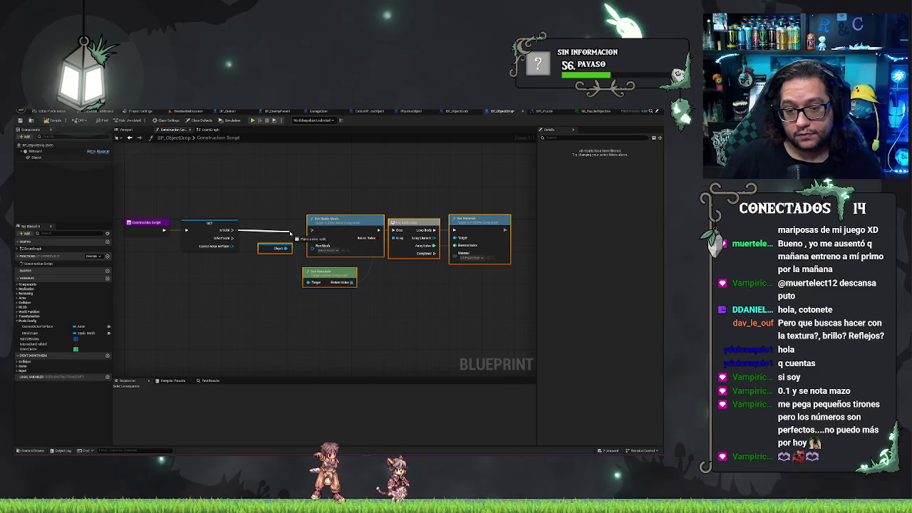
pyautogui.click(339, 180)
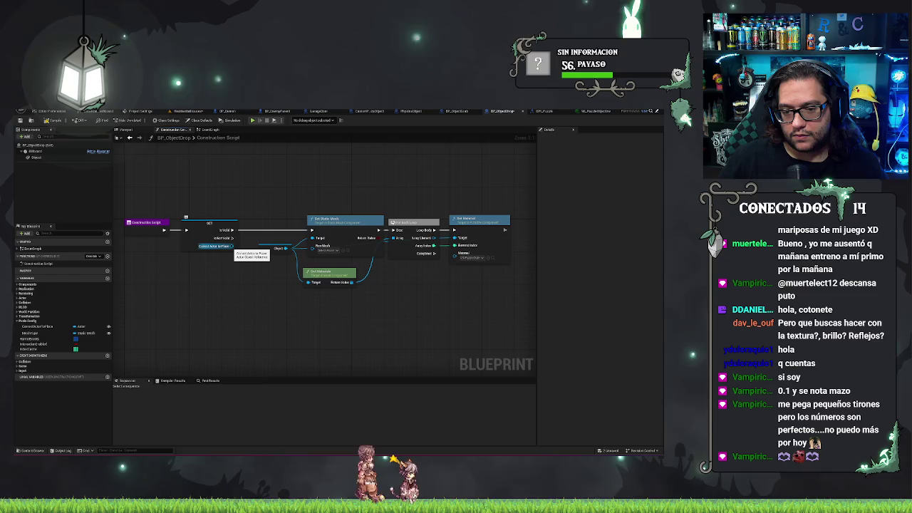
pyautogui.moveTo(231, 246)
pyautogui.mouseDown()
pyautogui.moveTo(319, 251)
pyautogui.moveTo(253, 283)
pyautogui.mouseUp()
pyautogui.write('get stati')
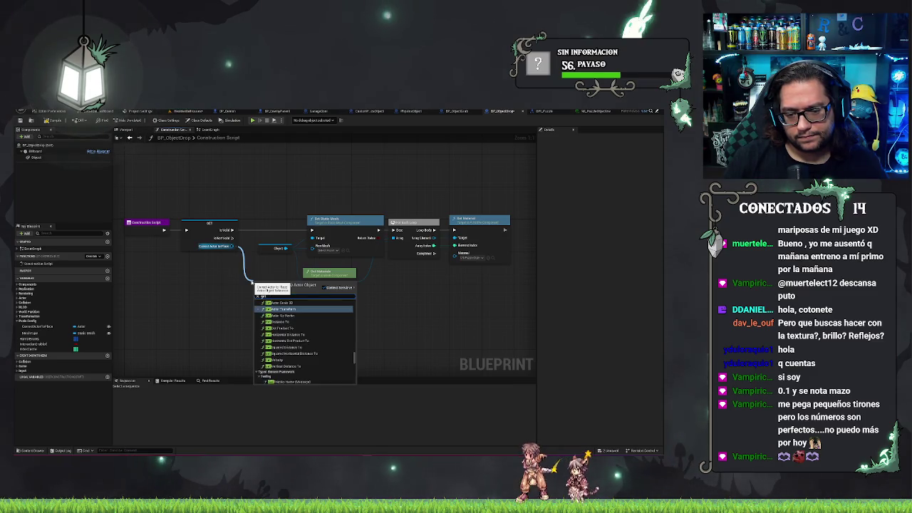
pyautogui.write('rand')
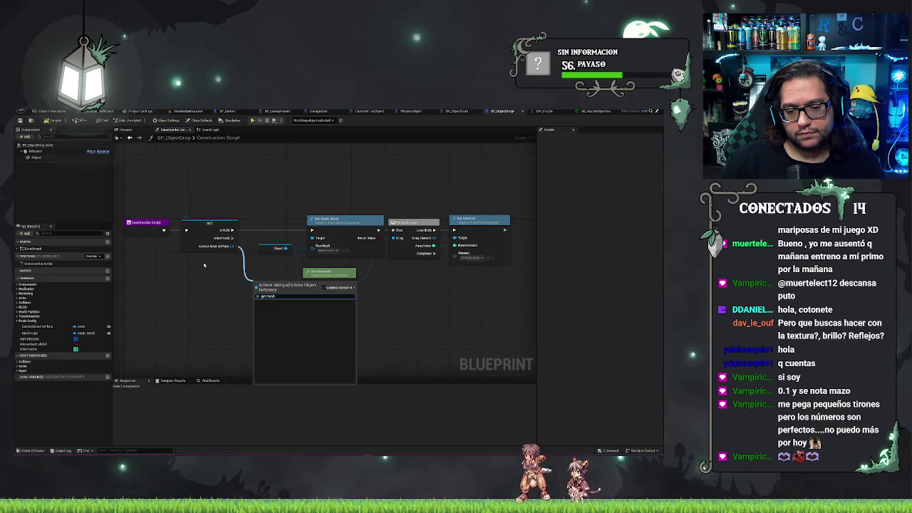
pyautogui.press('Escape')
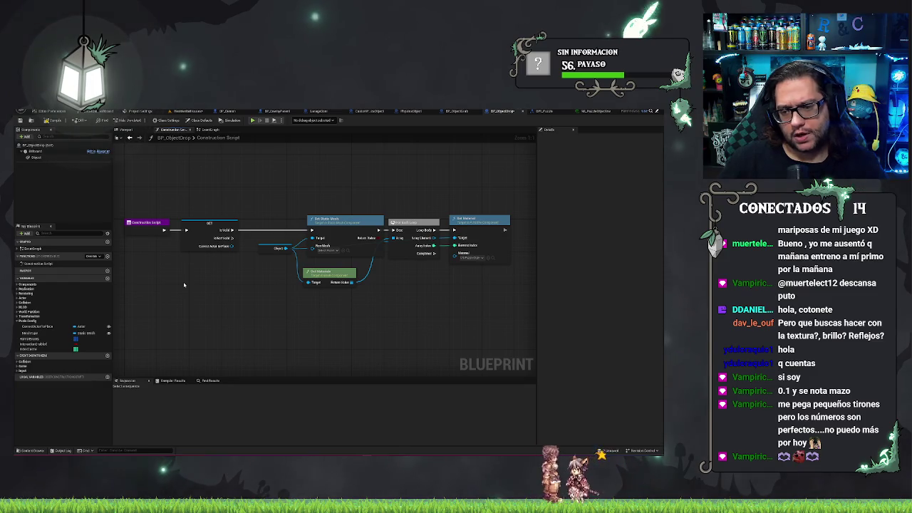
# Step: Search 'ge' from the actor reference pin, browse the results, and dismiss without adding a node
pyautogui.moveTo(229, 247); pyautogui.dragTo(216, 281)
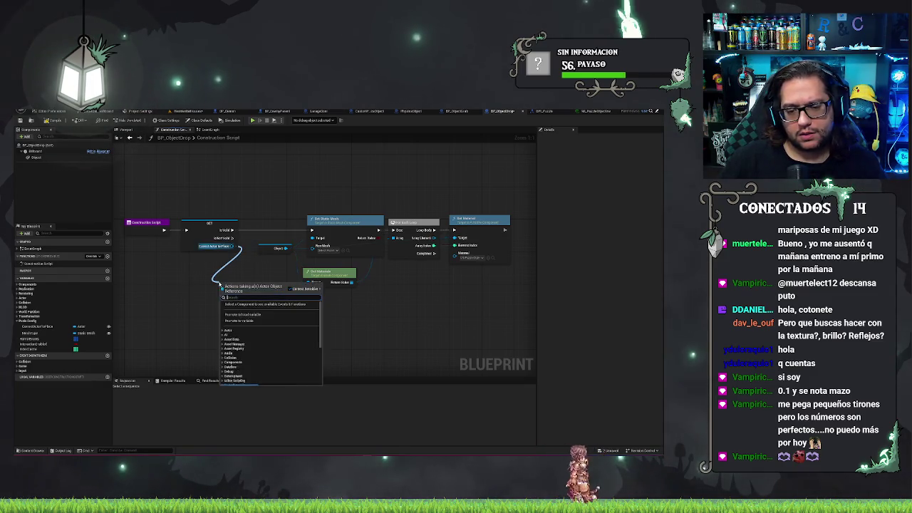
pyautogui.write('get')
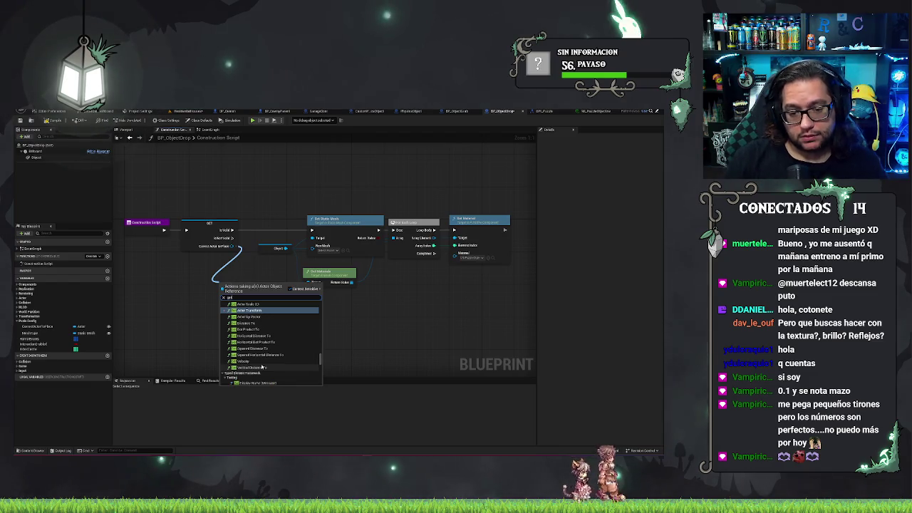
pyautogui.scroll(-5, 262, 367)
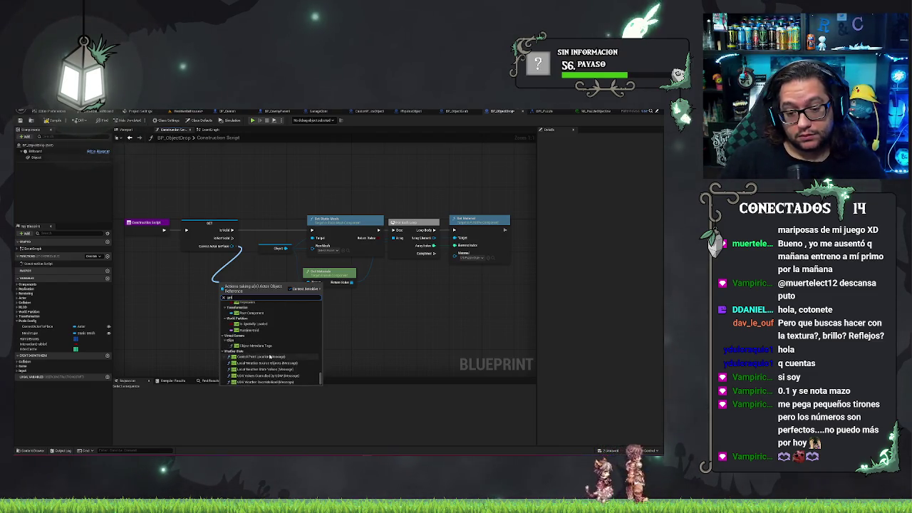
pyautogui.scroll(5, 270, 356)
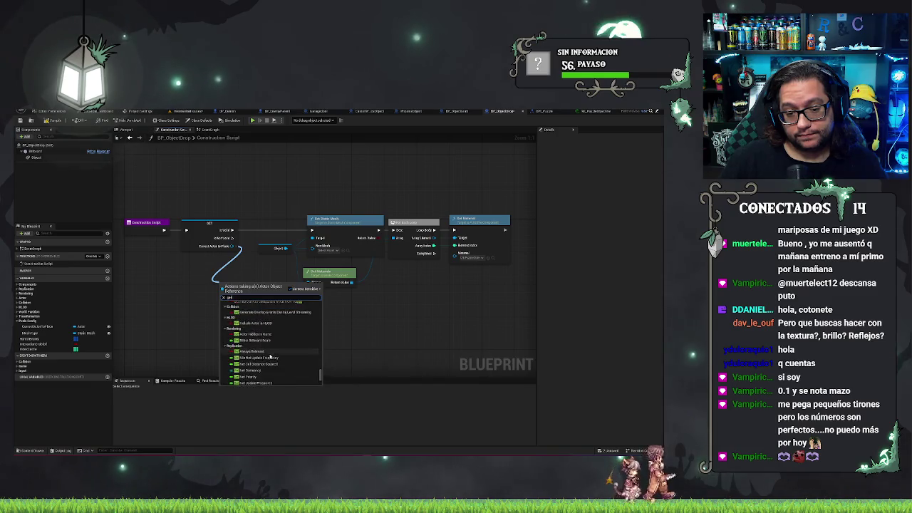
pyautogui.scroll(3, 270, 356)
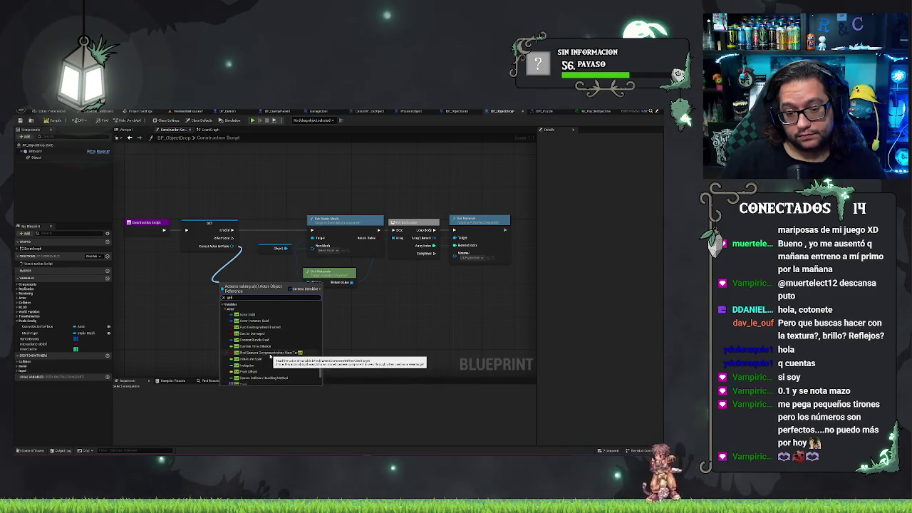
pyautogui.scroll(3, 270, 356)
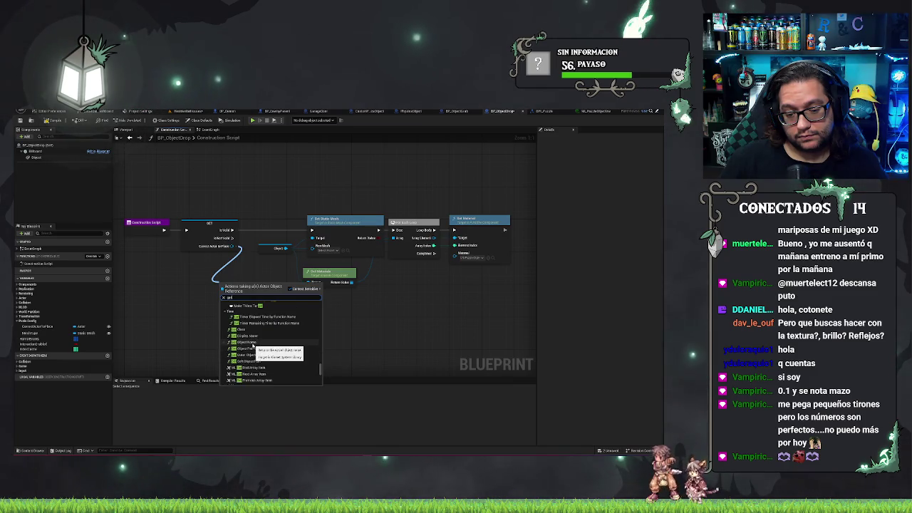
pyautogui.scroll(5, 254, 346)
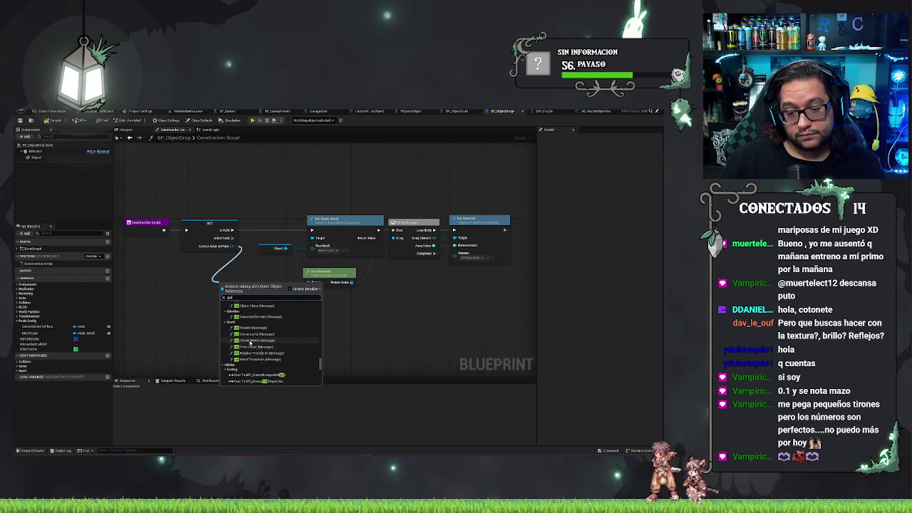
pyautogui.scroll(-5, 252, 342)
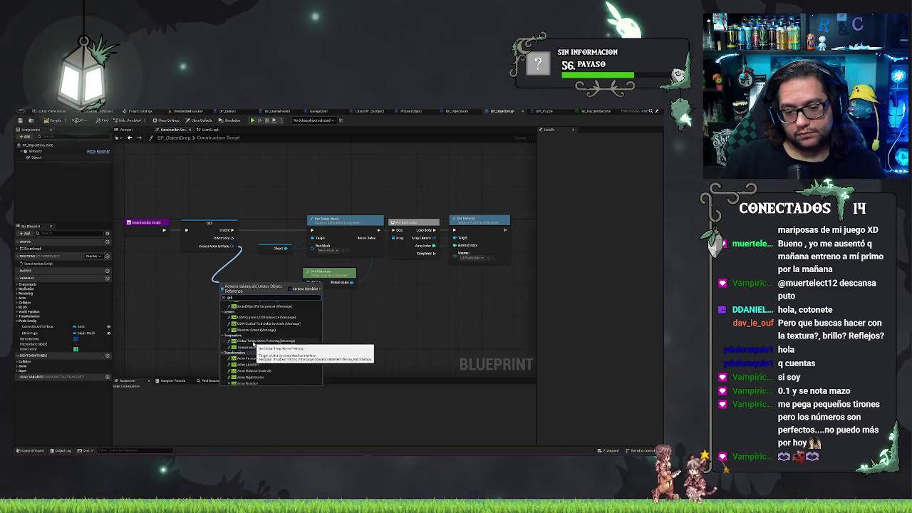
pyautogui.scroll(10, 253, 345)
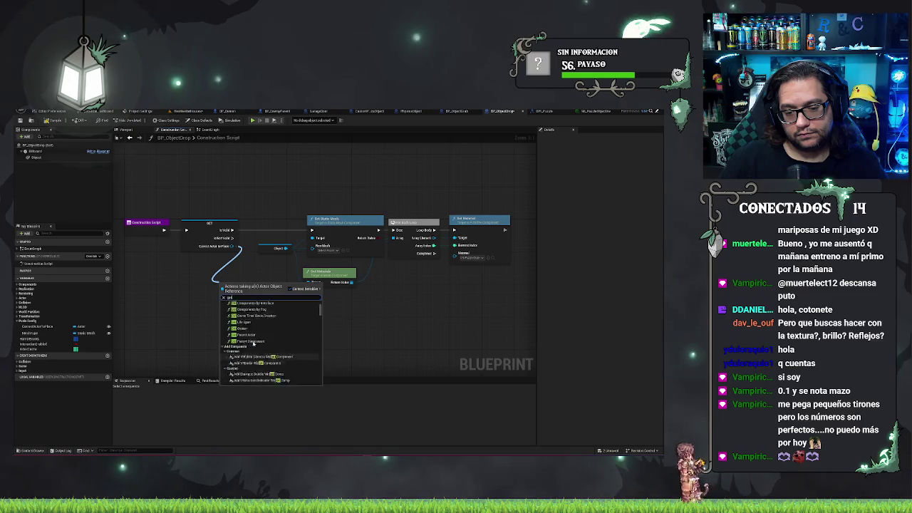
pyautogui.click(196, 325)
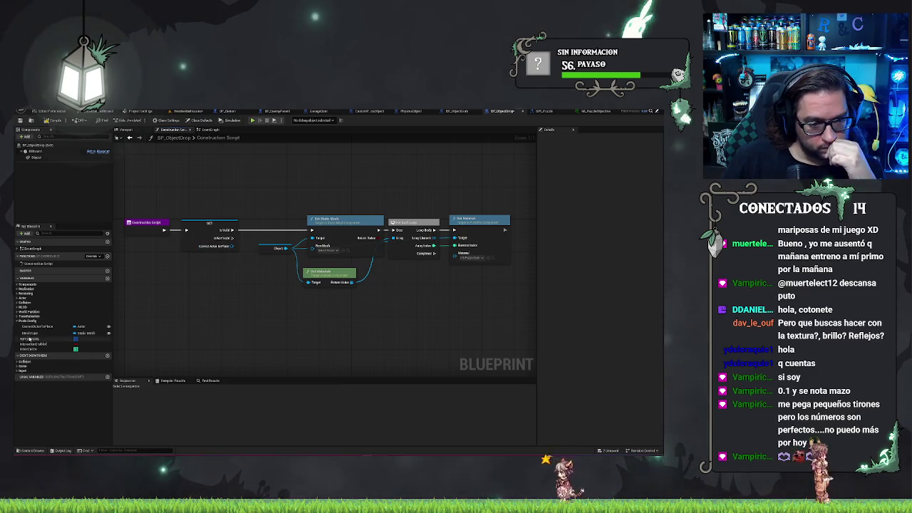
# Step: Drag off the ConnectedActorToPlace reference and add a Cast To BP_ObjectGrab node
pyautogui.click(32, 333)
pyautogui.click(32, 327)
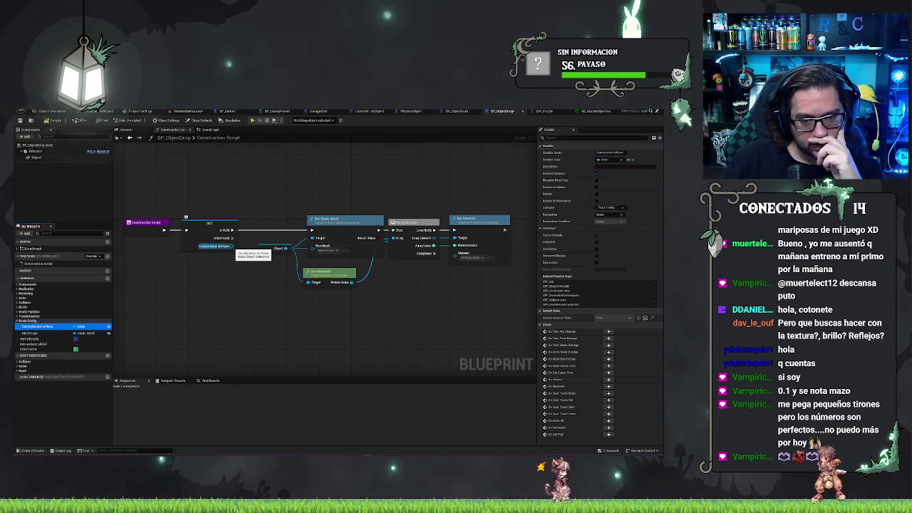
pyautogui.moveTo(285, 248); pyautogui.dragTo(216, 271)
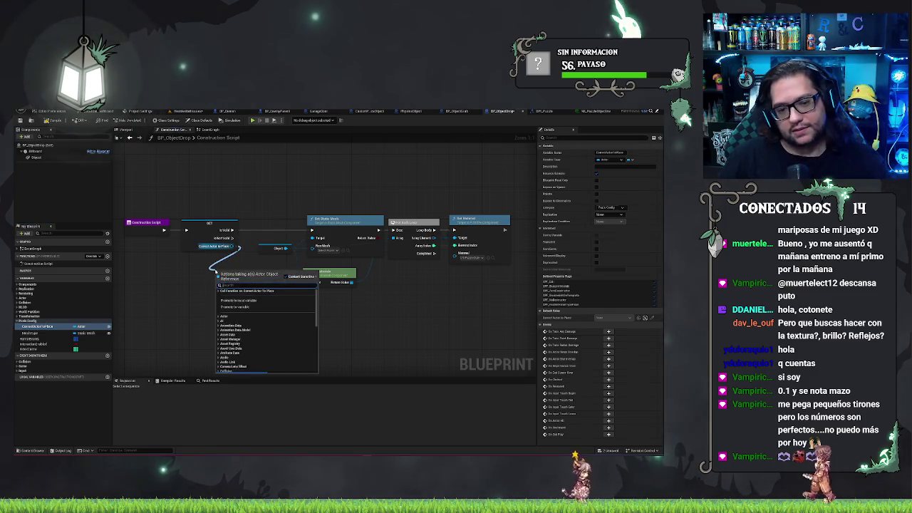
pyautogui.write('cast to')
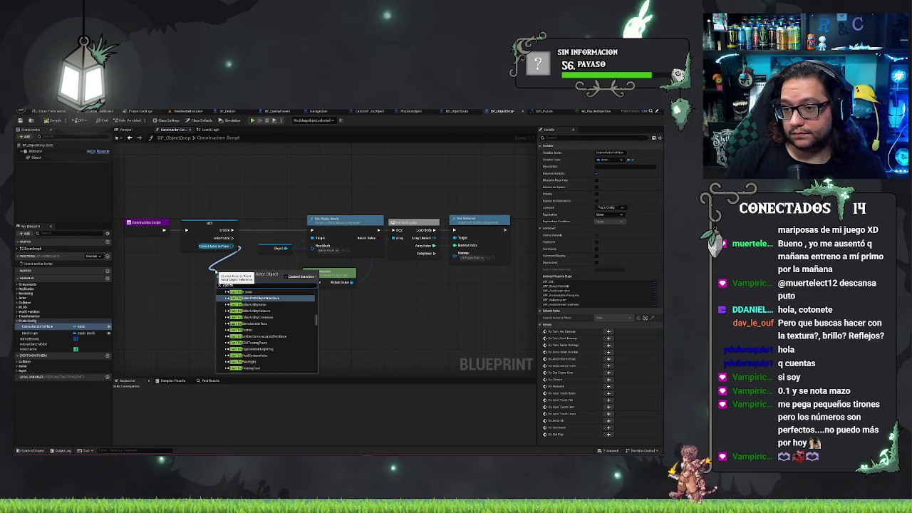
pyautogui.write('phobj')
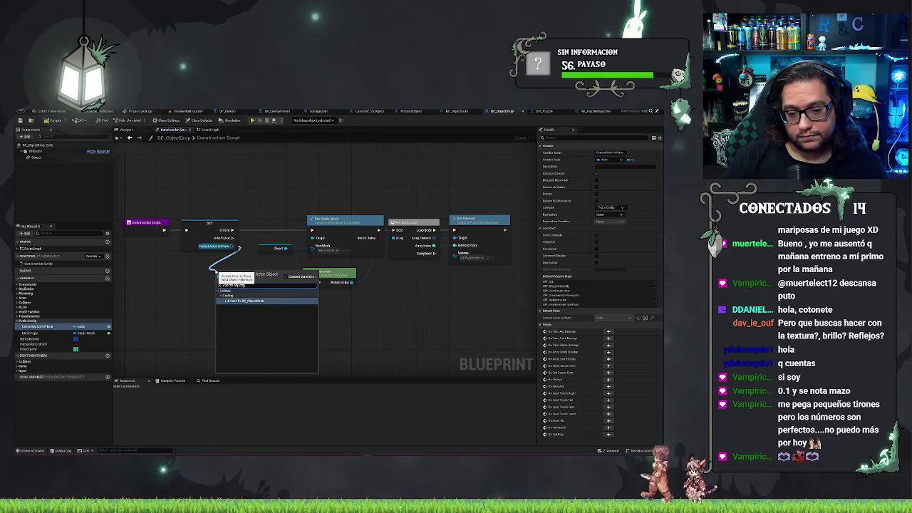
pyautogui.press('Return')
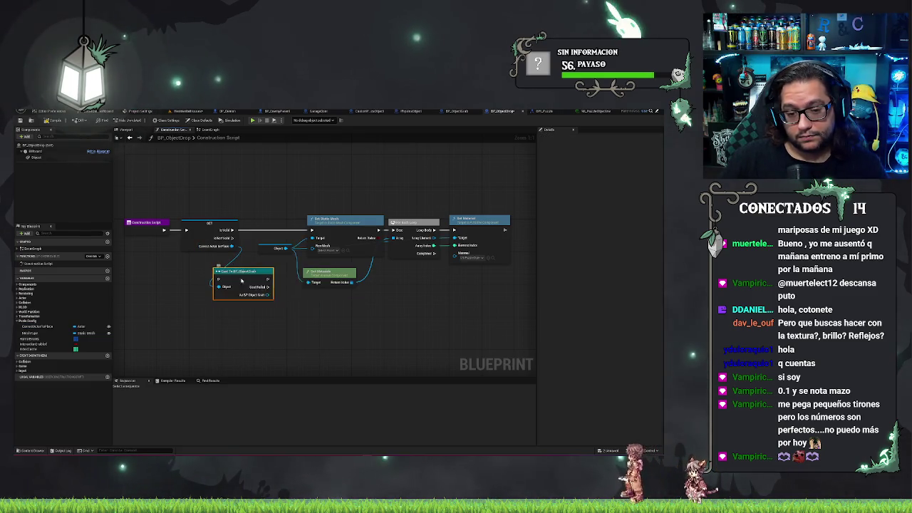
# Step: Convert the Cast To BP_ObjectGrab node to a pure cast and move it left
pyautogui.rightClick(241, 281)
pyautogui.click(257, 411)
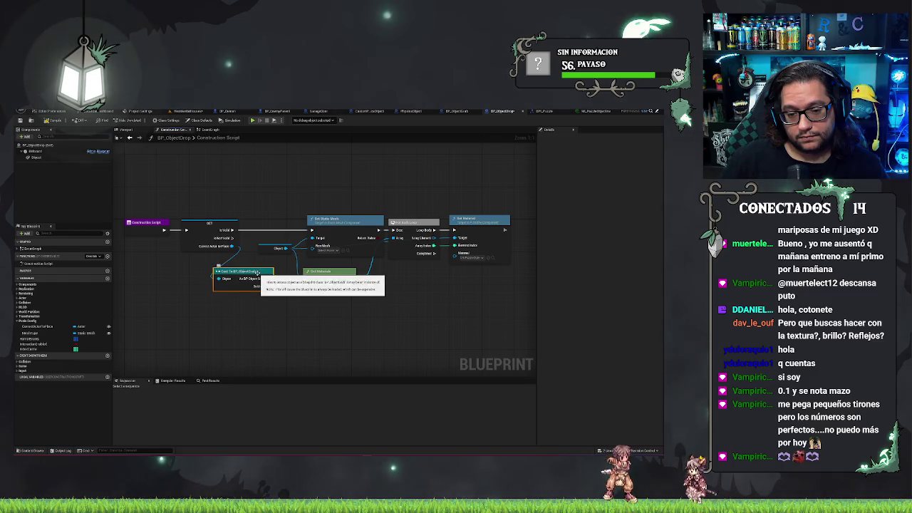
pyautogui.moveTo(259, 275); pyautogui.dragTo(206, 284)
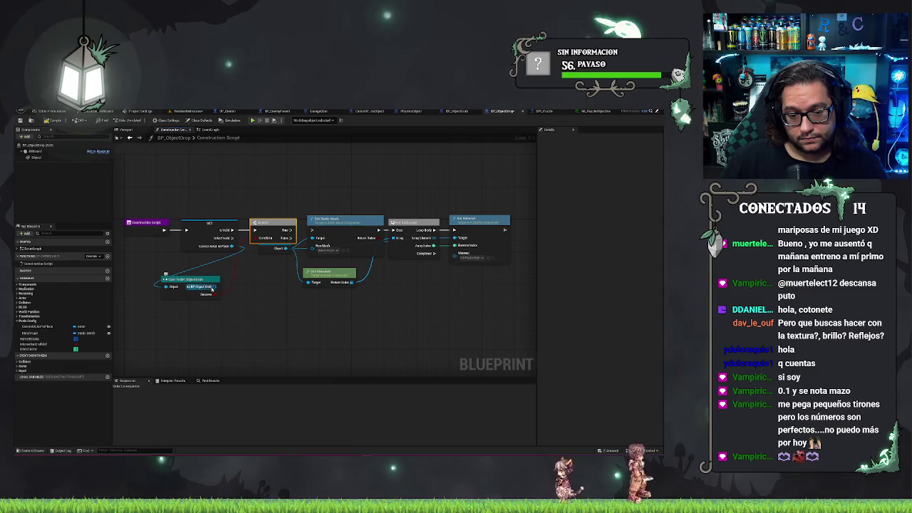
# Step: Get Static Mesh Object from As BP Object Grab and wire it into Set Static Mesh's New Mesh
pyautogui.moveTo(214, 287)
pyautogui.mouseDown()
pyautogui.moveTo(254, 302)
pyautogui.moveTo(230, 296)
pyautogui.mouseUp()
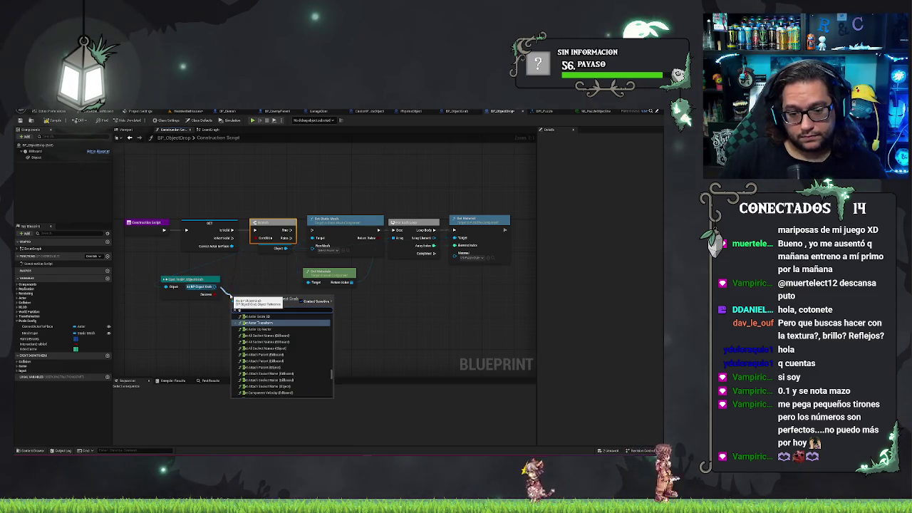
pyautogui.write('get object')
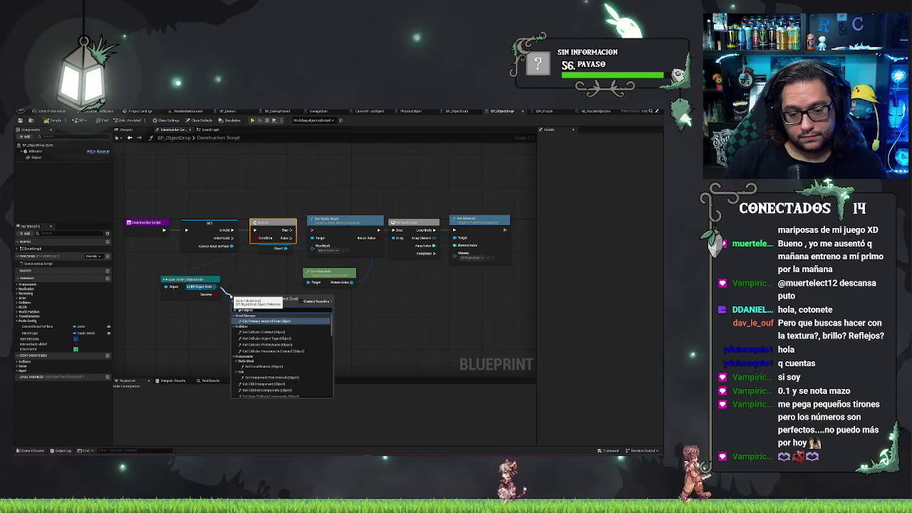
pyautogui.scroll(-5, 258, 348)
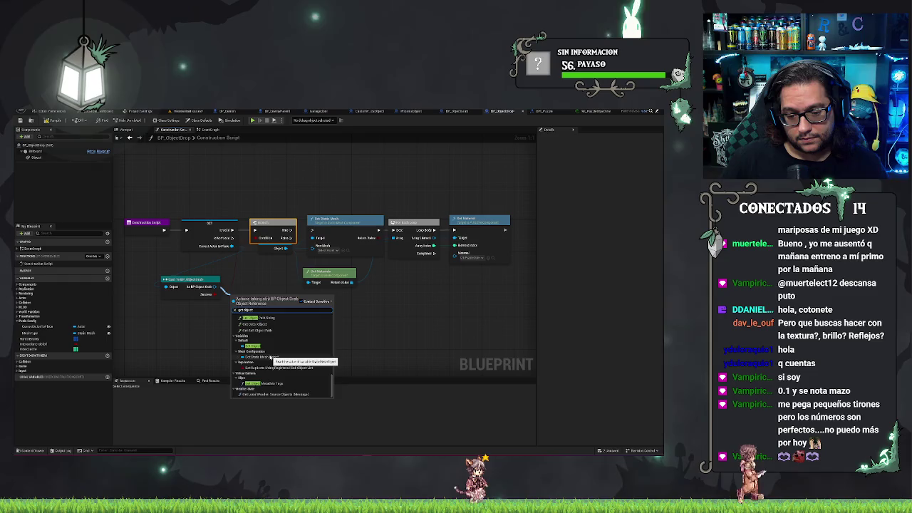
pyautogui.click(258, 356)
pyautogui.moveTo(287, 297); pyautogui.dragTo(314, 245)
# Step: Run Set Static Mesh from the Branch's True output and shift the mesh and material nodes right
pyautogui.moveTo(258, 298); pyautogui.dragTo(262, 270)
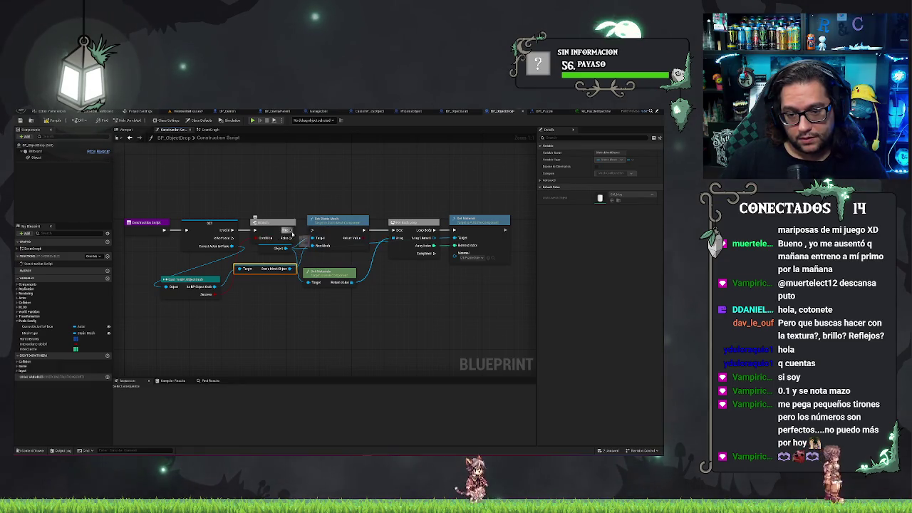
pyautogui.moveTo(293, 230); pyautogui.dragTo(312, 231)
pyautogui.moveTo(329, 189)
pyautogui.mouseDown()
pyautogui.moveTo(457, 299)
pyautogui.moveTo(499, 310)
pyautogui.mouseUp()
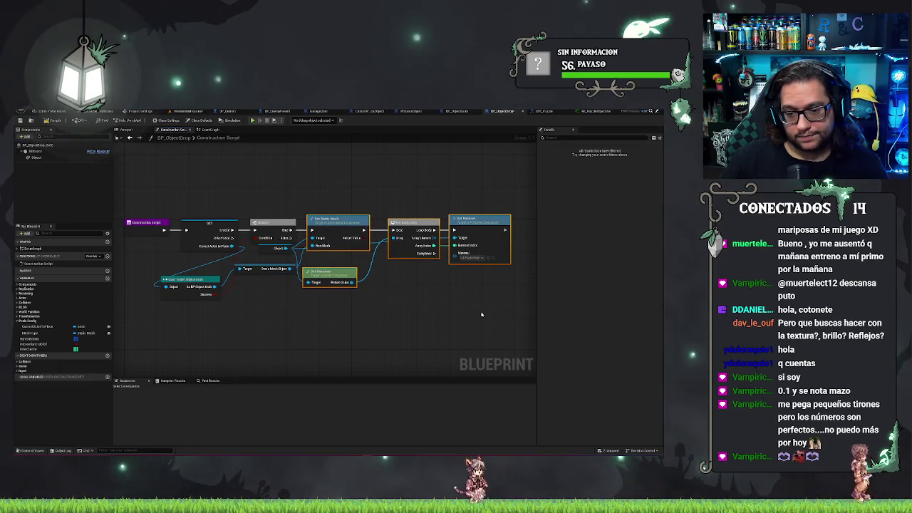
pyautogui.moveTo(428, 242); pyautogui.dragTo(448, 242)
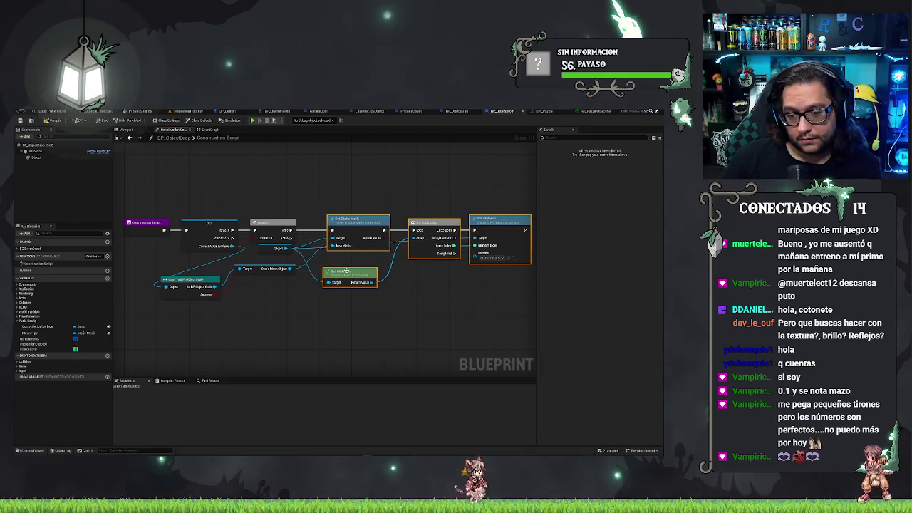
pyautogui.moveTo(346, 272)
pyautogui.mouseDown()
pyautogui.moveTo(360, 278)
pyautogui.moveTo(351, 255)
pyautogui.mouseUp()
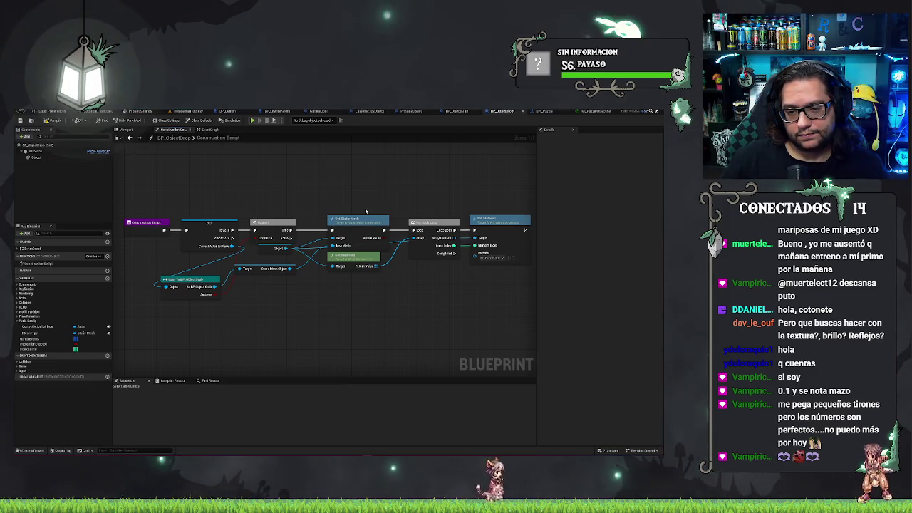
# Step: Duplicate Set Static Mesh below the original, wire it up, and save
pyautogui.hotkey('ctrl', 'd')
pyautogui.moveTo(357, 321); pyautogui.dragTo(347, 284)
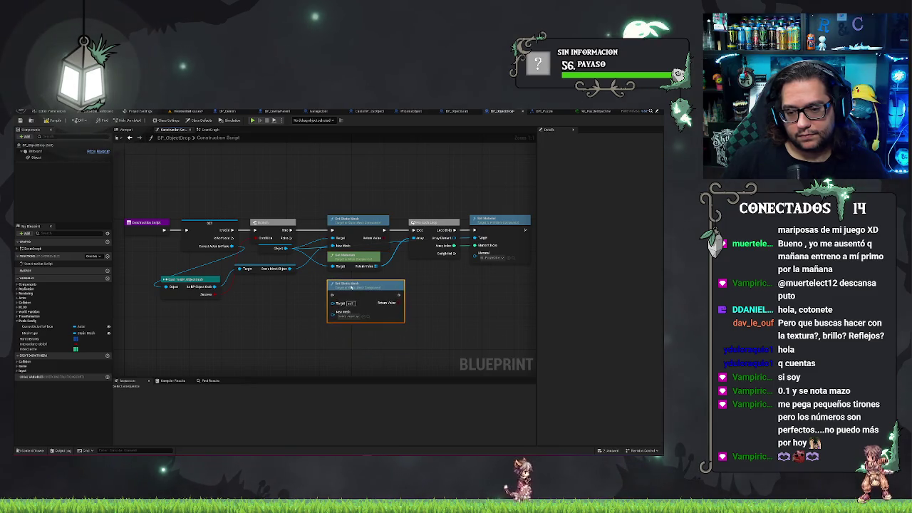
pyautogui.moveTo(283, 248); pyautogui.dragTo(332, 296)
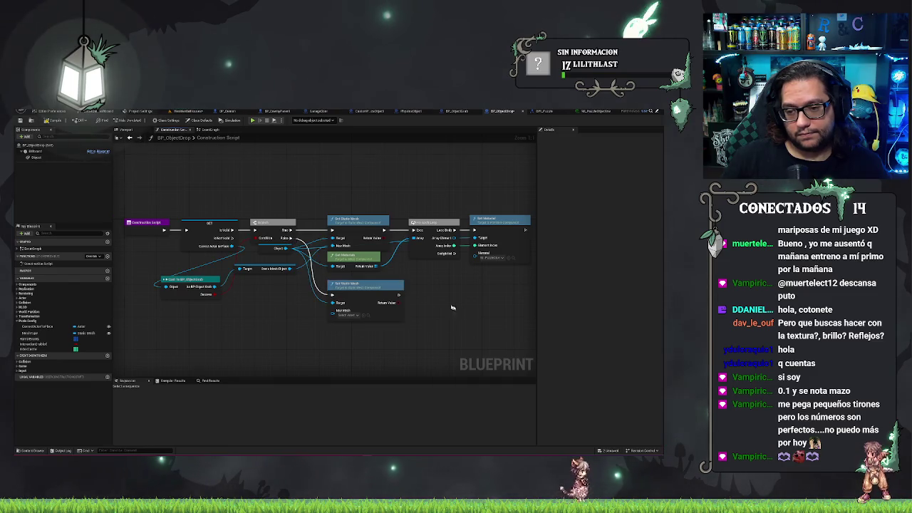
pyautogui.moveTo(452, 308); pyautogui.dragTo(427, 297)
pyautogui.hotkey('ctrl', 's')
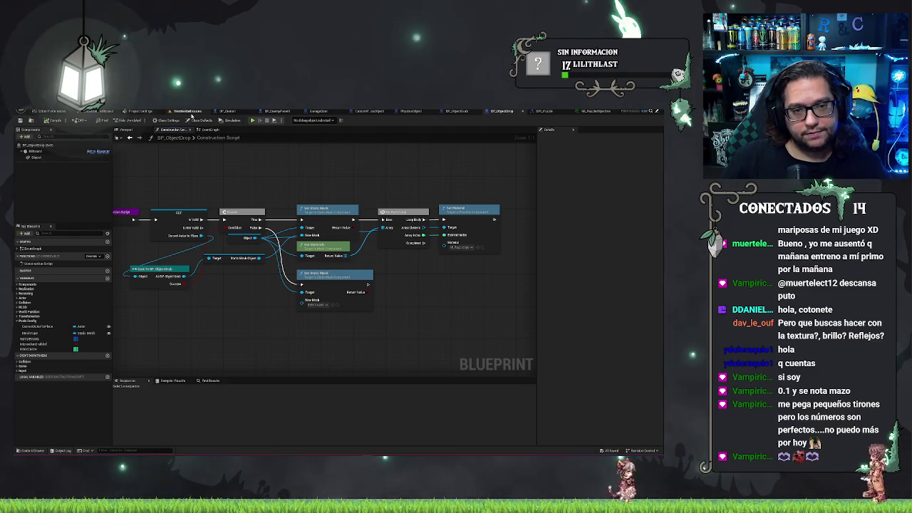
pyautogui.click(191, 111)
# Step: Select the BP_ObjectGrab actor in the level and assign it a different static mesh
pyautogui.press('f')
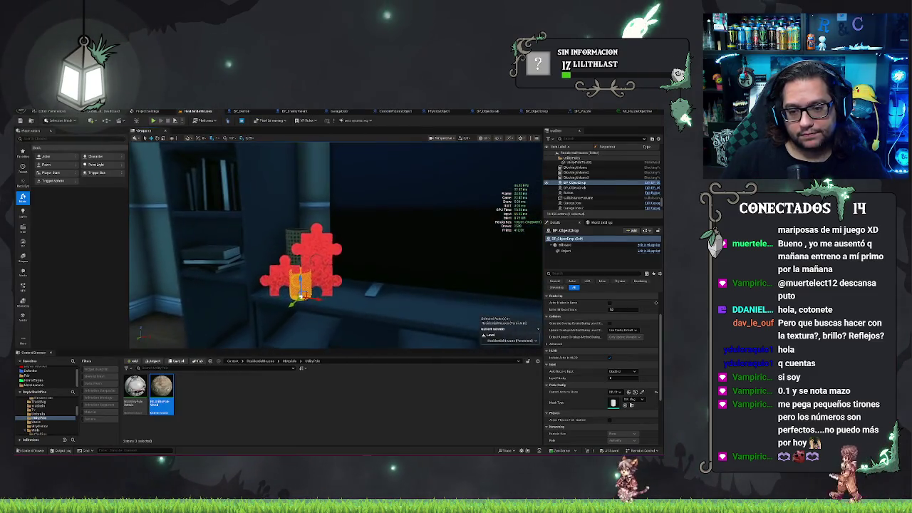
pyautogui.click(303, 310)
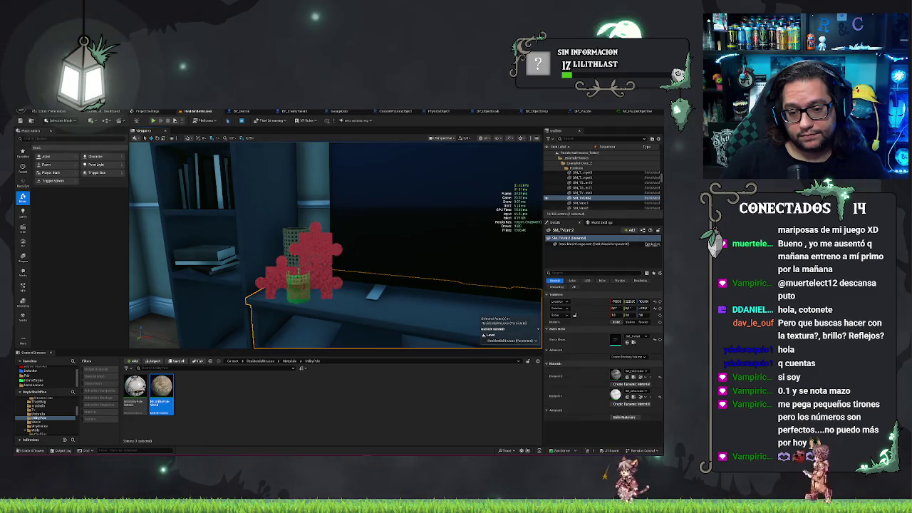
pyautogui.moveTo(396, 263)
pyautogui.mouseDown()
pyautogui.moveTo(370, 260)
pyautogui.moveTo(428, 263)
pyautogui.moveTo(395, 264)
pyautogui.mouseUp()
pyautogui.click(456, 232)
pyautogui.moveTo(457, 231); pyautogui.dragTo(385, 242)
pyautogui.scroll(-1, 613, 399)
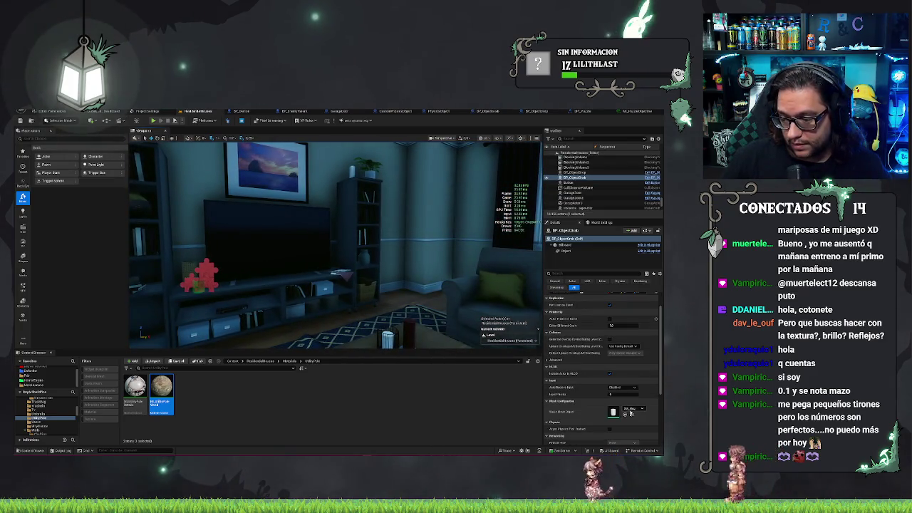
pyautogui.click(630, 411)
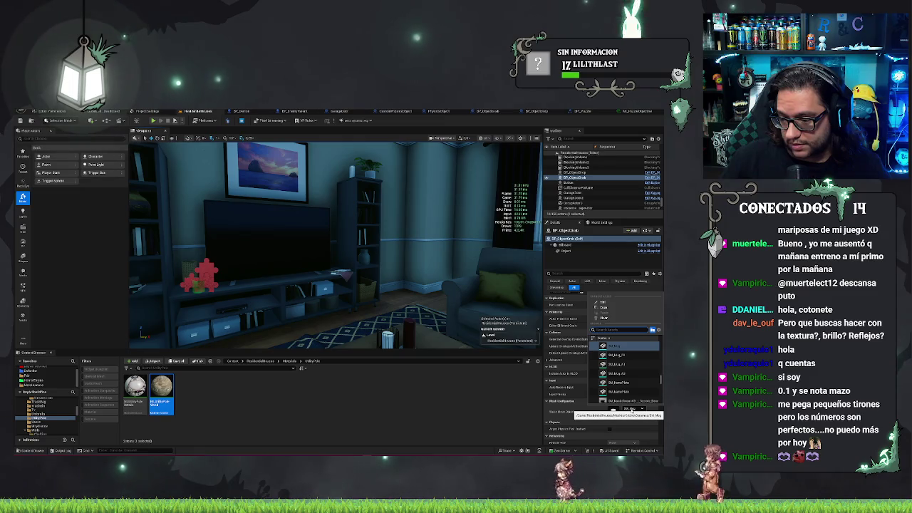
pyautogui.scroll(-3, 625, 382)
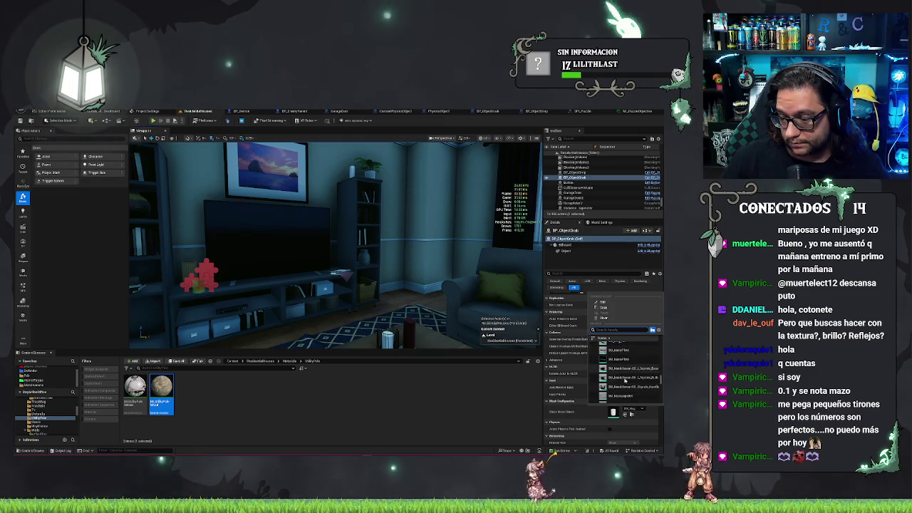
pyautogui.click(628, 388)
pyautogui.press('f')
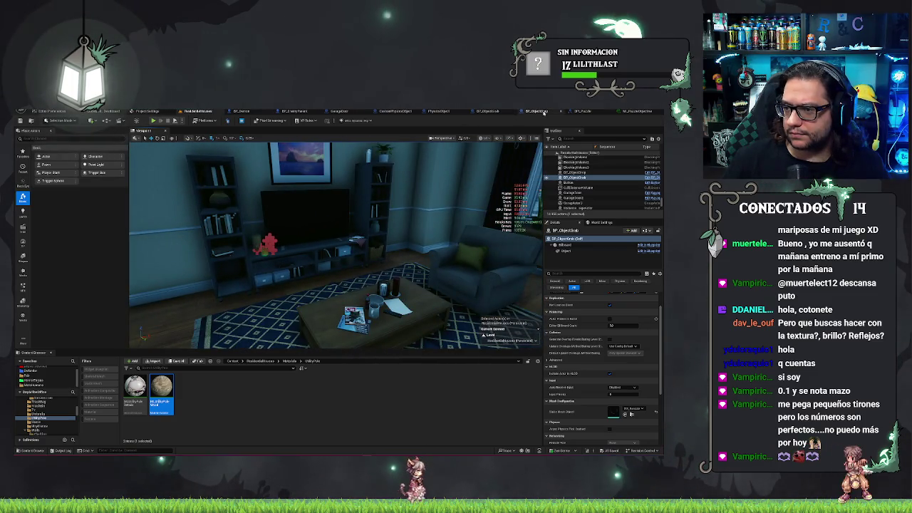
# Step: Frame the red BP_ObjectDrop puzzle piece, then bring up the BPI_Puzzle interface graph
pyautogui.click(266, 246)
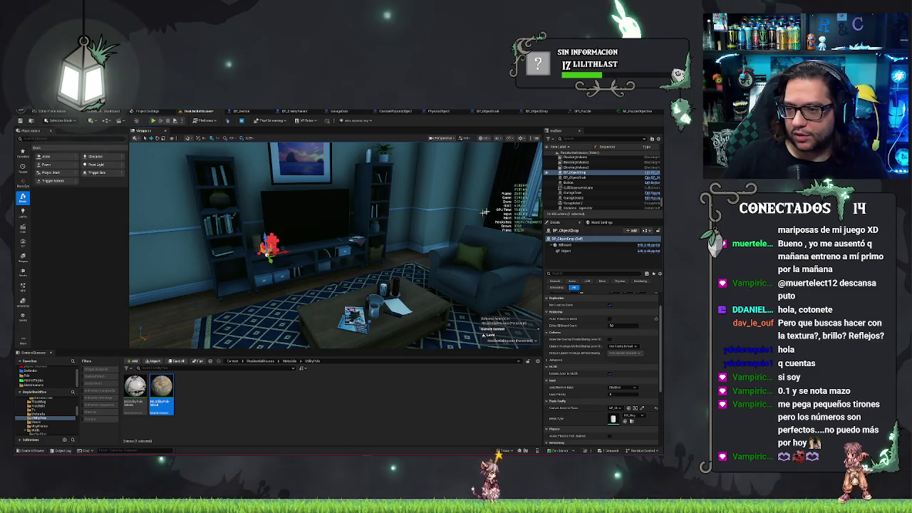
pyautogui.press('f')
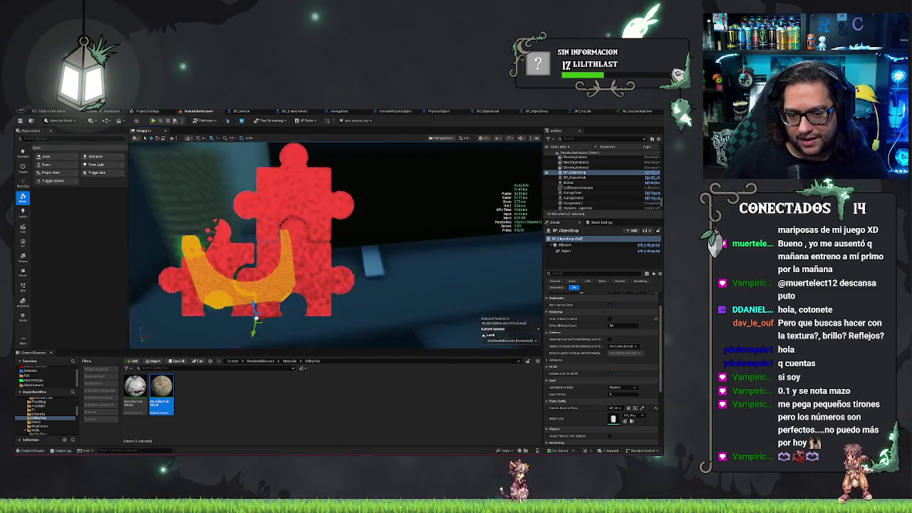
pyautogui.scroll(-10, 335, 246)
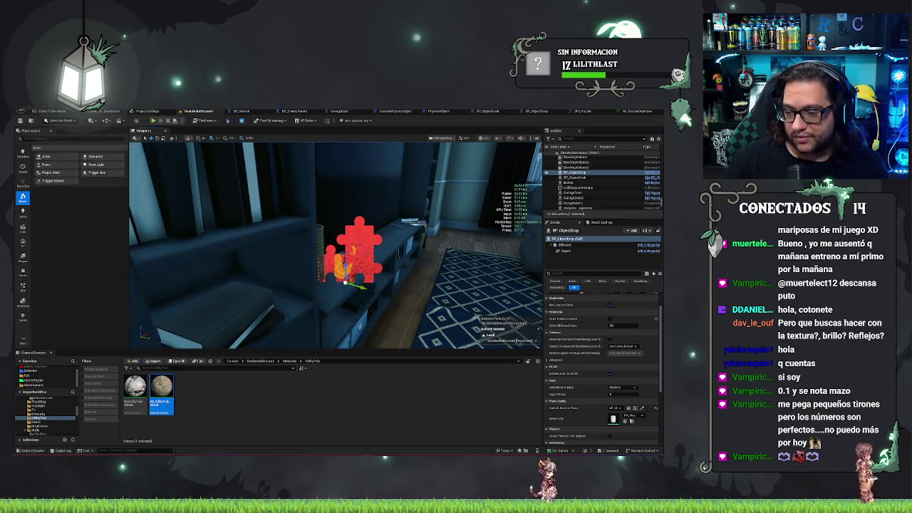
pyautogui.moveTo(345, 282); pyautogui.dragTo(421, 282)
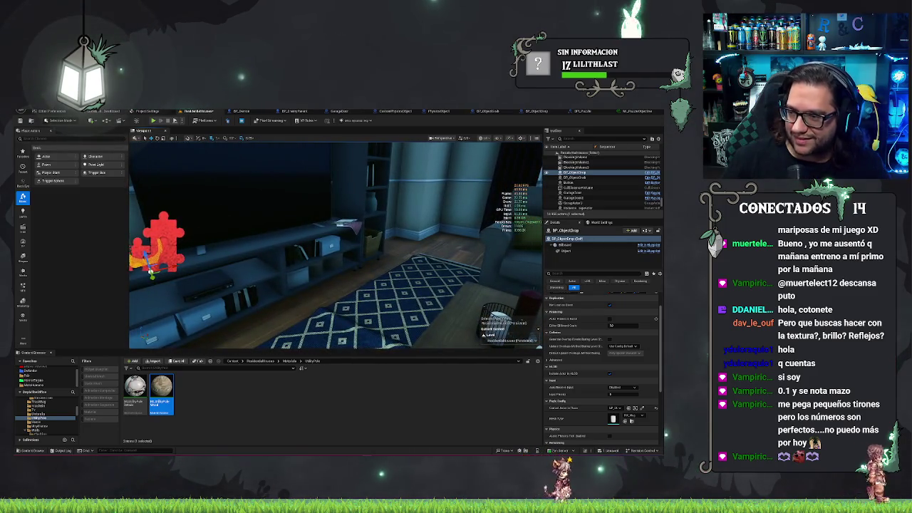
pyautogui.click(584, 113)
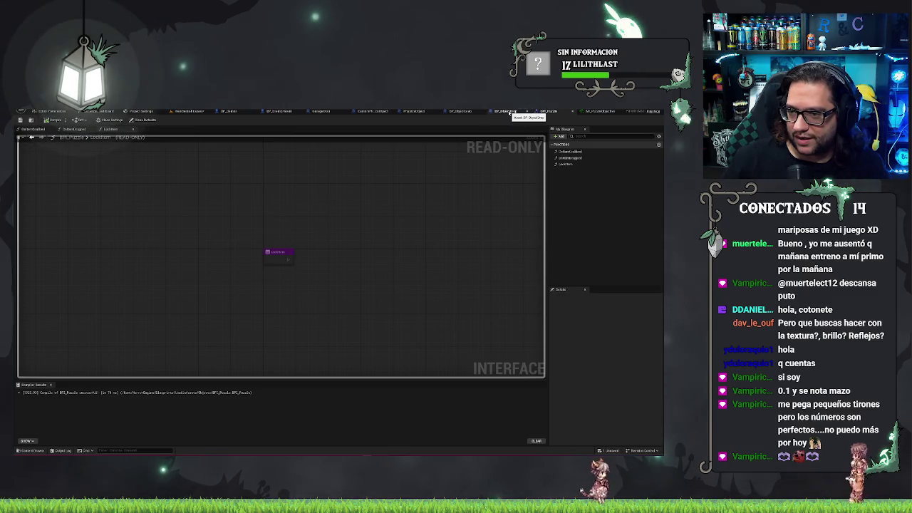
# Step: Check BP_ObjectDrop's construction script, then go back to the ResidentialHouse level view
pyautogui.click(507, 112)
pyautogui.moveTo(407, 165); pyautogui.dragTo(457, 167)
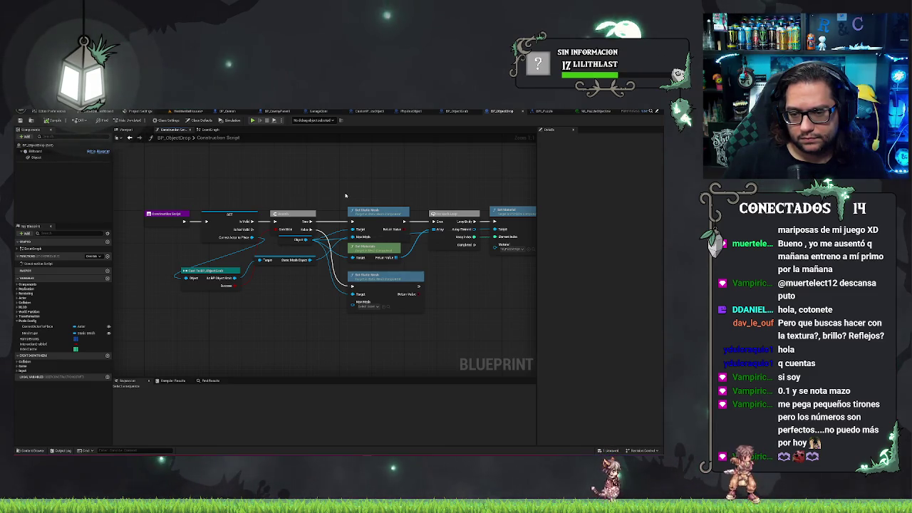
pyautogui.click(183, 113)
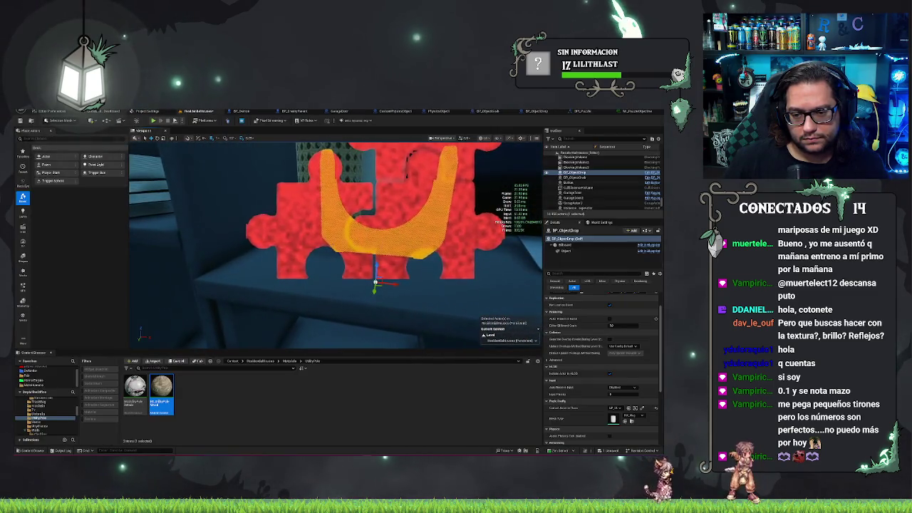
# Step: Give the grabbable object on the desk a new static mesh and save the level
pyautogui.moveTo(335, 242)
pyautogui.mouseDown()
pyautogui.moveTo(335, 264)
pyautogui.moveTo(314, 278)
pyautogui.moveTo(293, 285)
pyautogui.moveTo(249, 271)
pyautogui.moveTo(308, 284)
pyautogui.mouseUp()
pyautogui.click(324, 260)
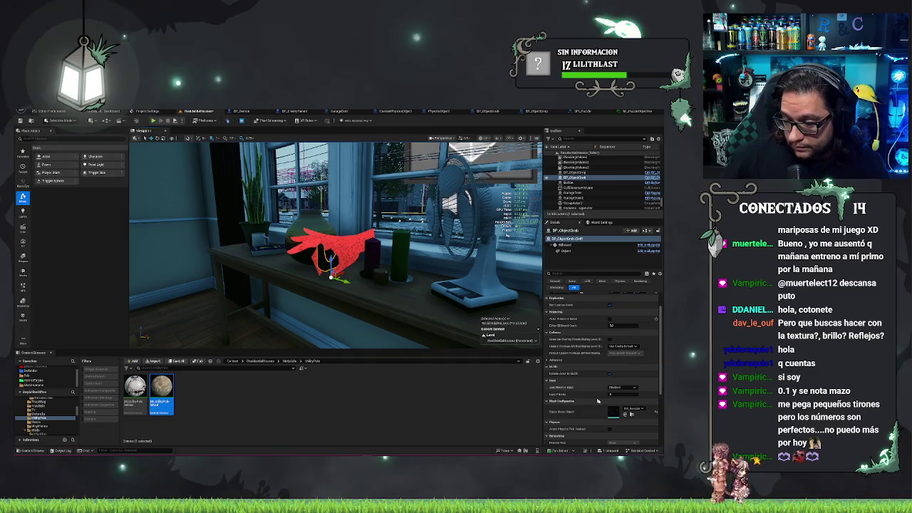
pyautogui.click(630, 409)
pyautogui.click(622, 392)
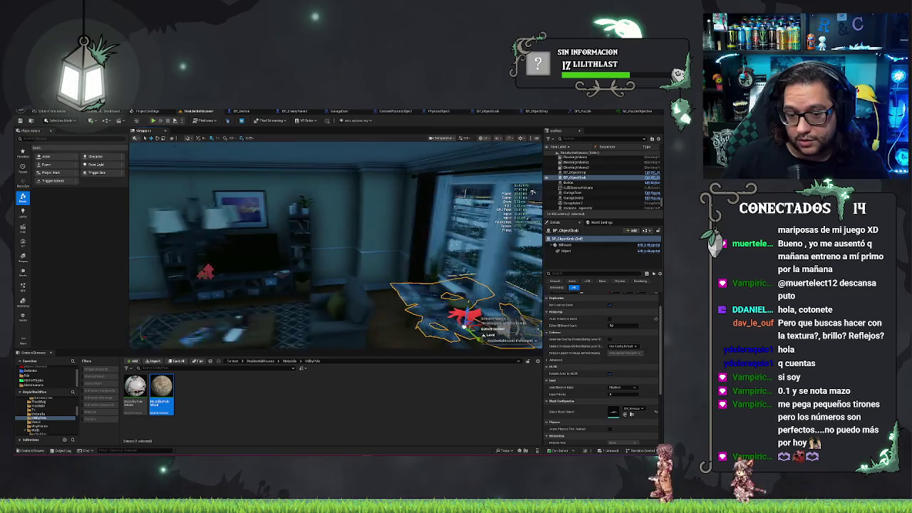
pyautogui.hotkey('ctrl', 's')
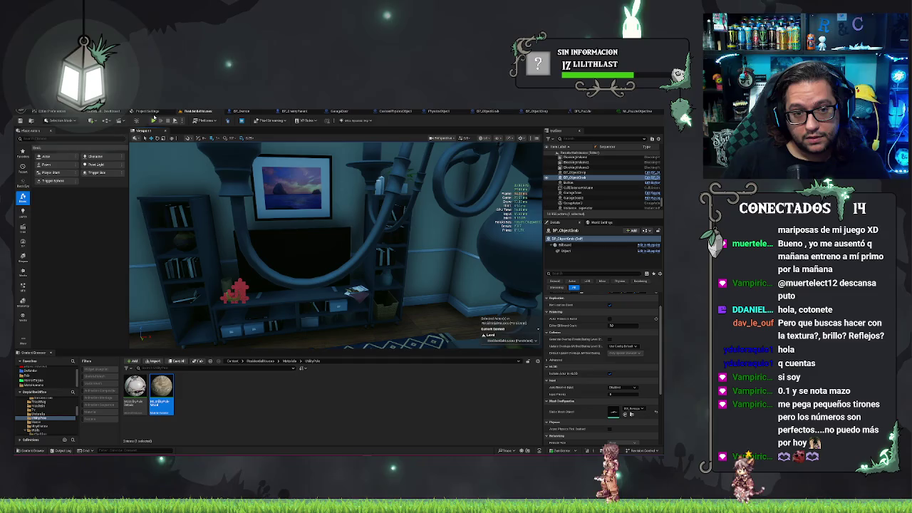
# Step: Playtest from the carpet with Play From Here, then select the red drop actor and play again
pyautogui.press('f')
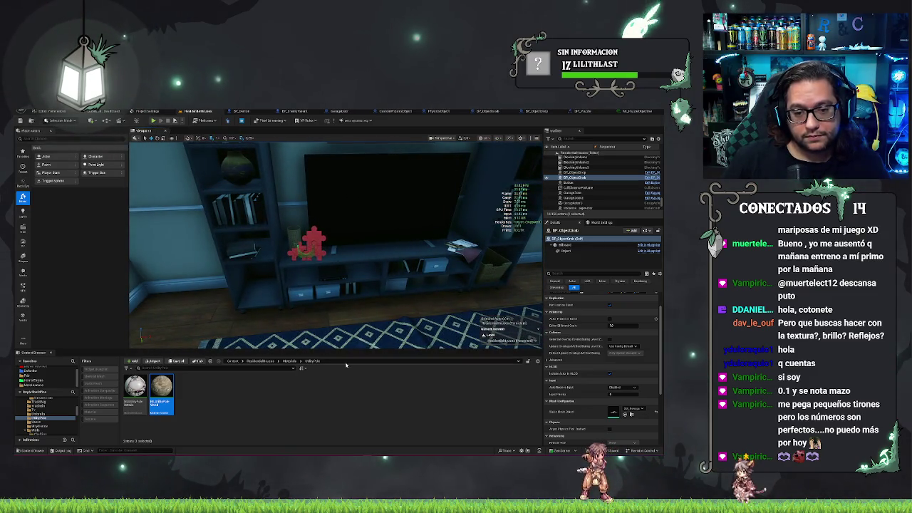
pyautogui.rightClick(465, 320)
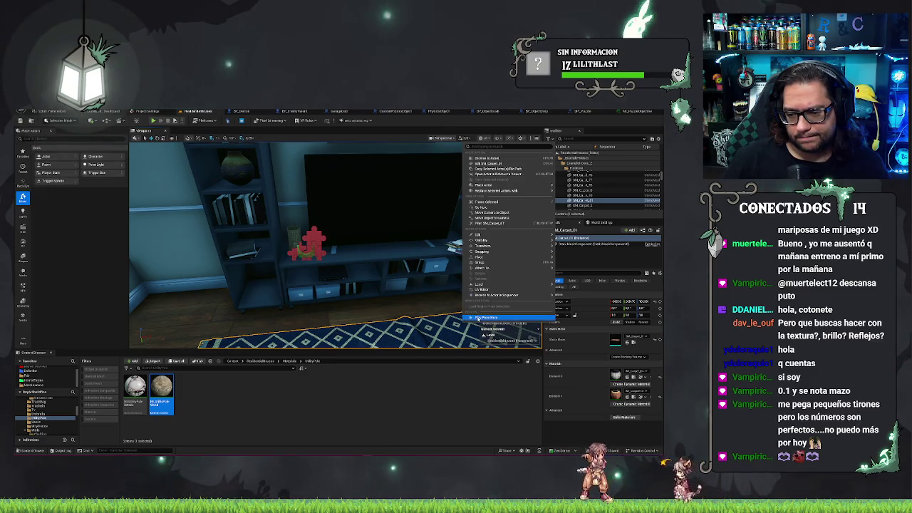
pyautogui.click(477, 317)
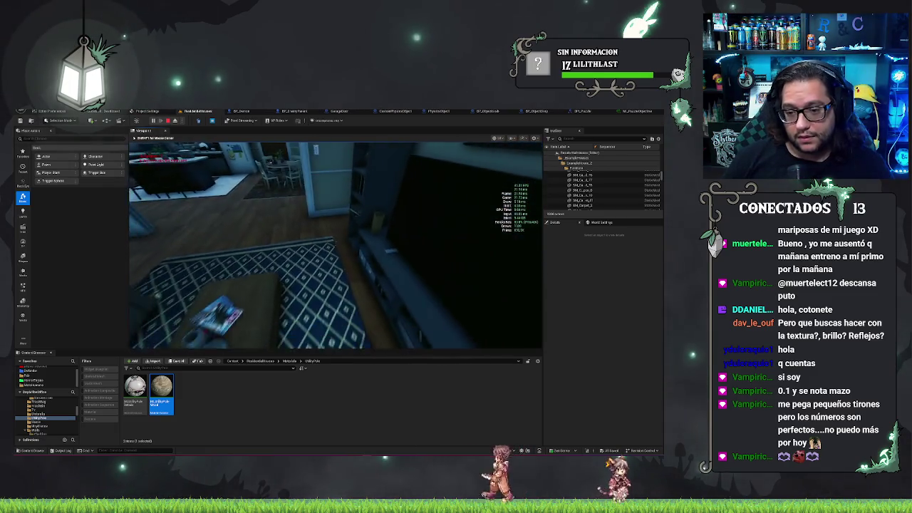
pyautogui.press('Escape')
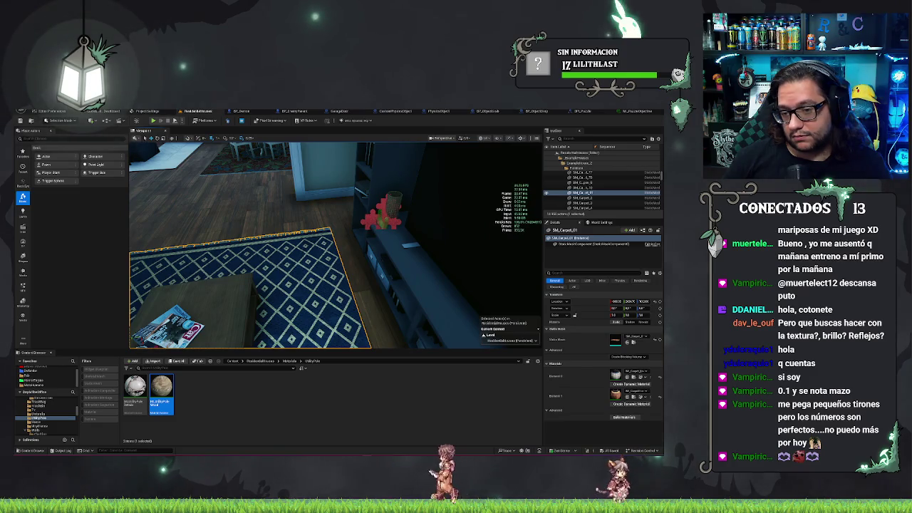
pyautogui.click(386, 226)
pyautogui.hotkey('alt', 'p')
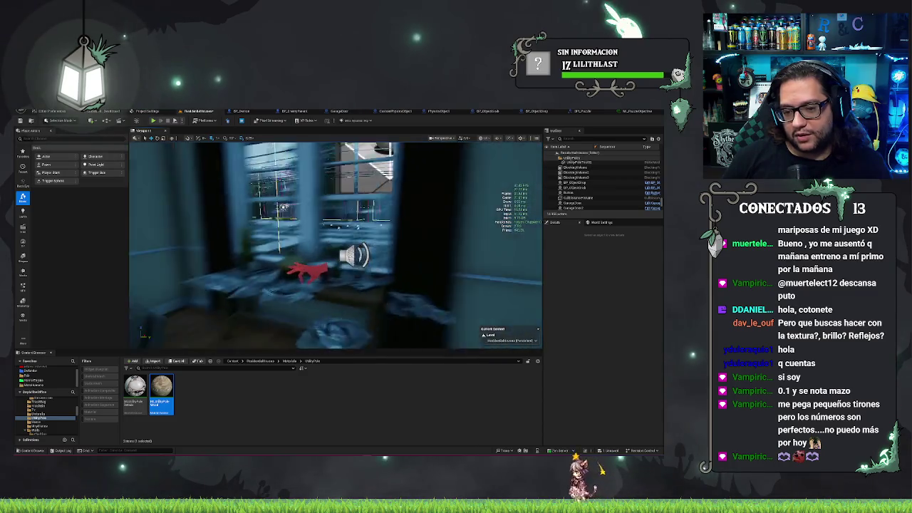
# Step: Give the grab object on the desk a flat sheet mesh and inspect it
pyautogui.click(378, 267)
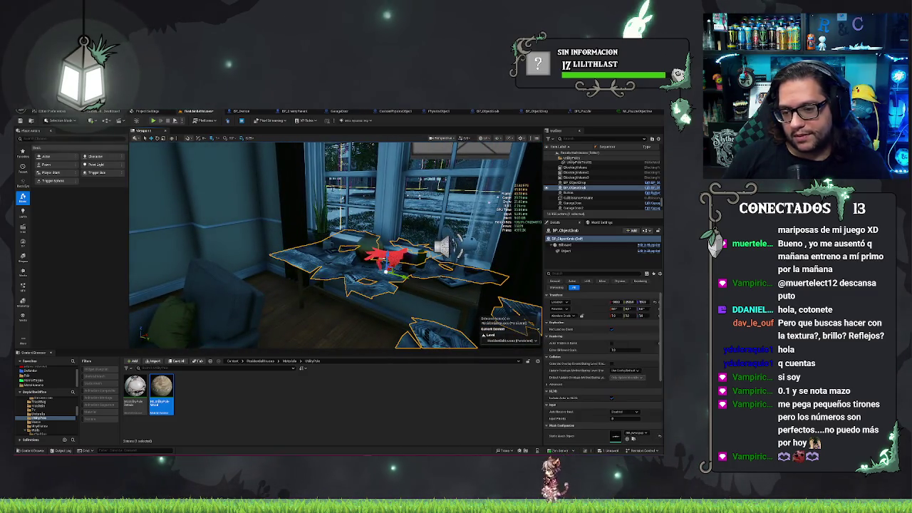
pyautogui.click(623, 435)
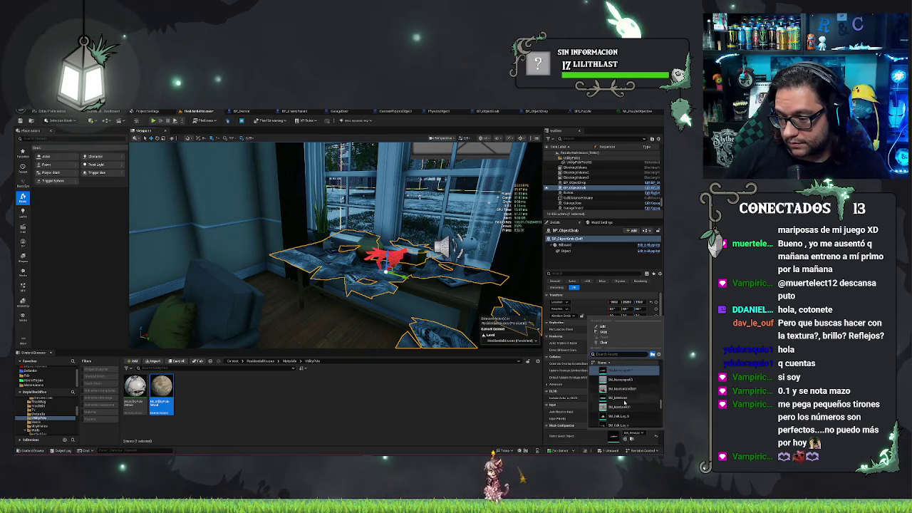
pyautogui.click(623, 389)
pyautogui.press('f')
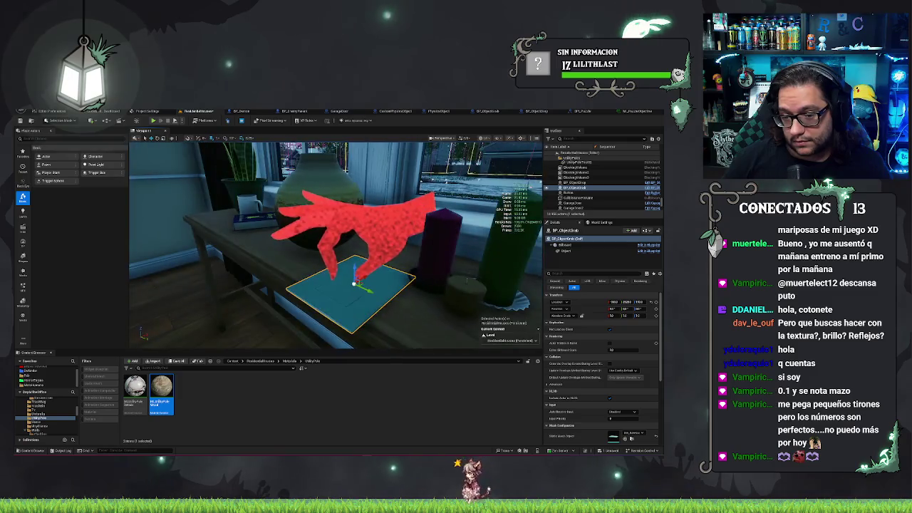
pyautogui.scroll(-5, 335, 246)
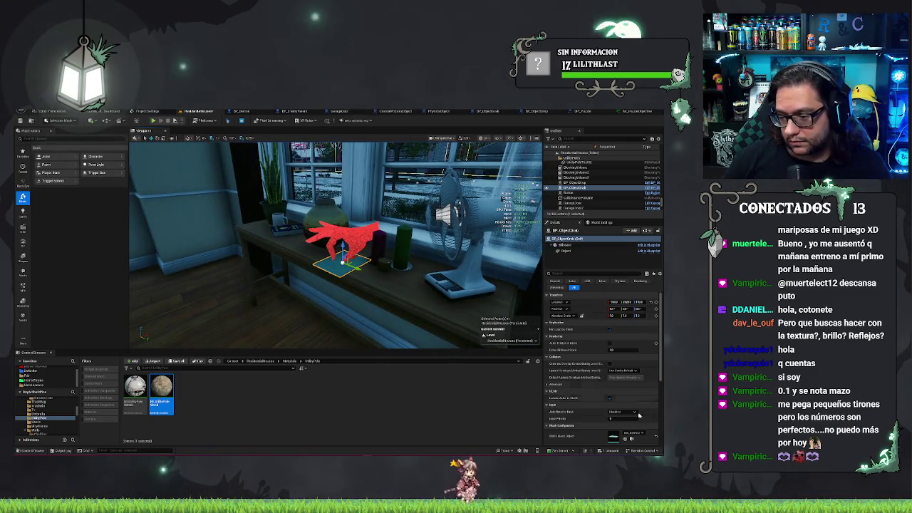
pyautogui.moveTo(335, 246)
pyautogui.mouseDown()
pyautogui.moveTo(335, 213)
pyautogui.moveTo(335, 256)
pyautogui.moveTo(306, 257)
pyautogui.mouseUp()
pyautogui.scroll(5, 335, 242)
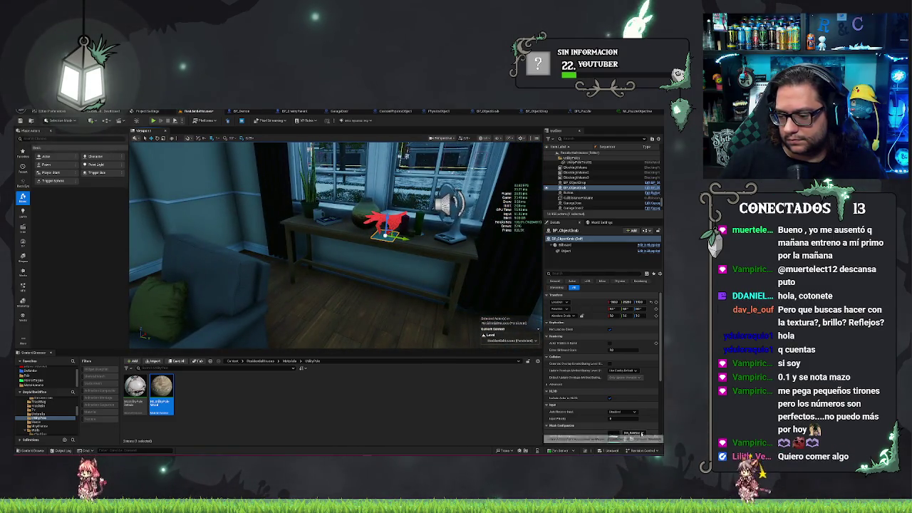
# Step: Switch the grab object's Static Mesh to the mug, save, and playtest it
pyautogui.click(642, 433)
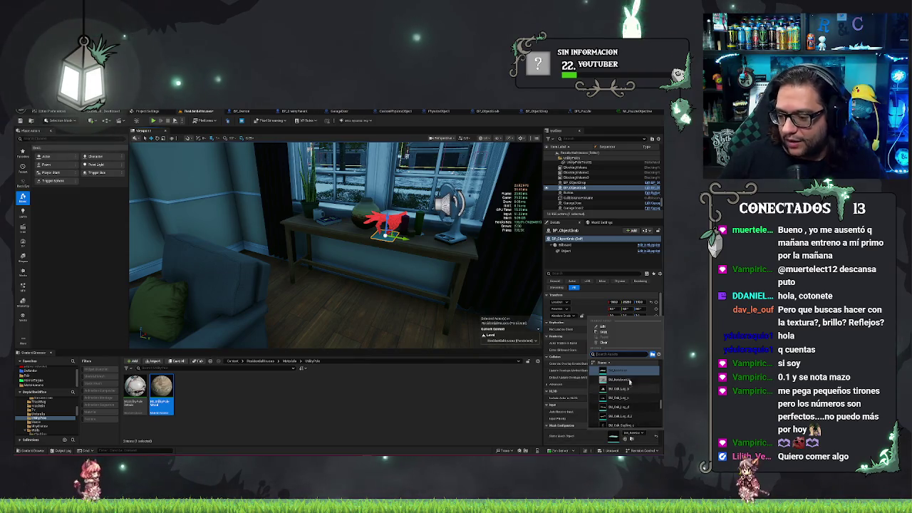
pyautogui.write('mug')
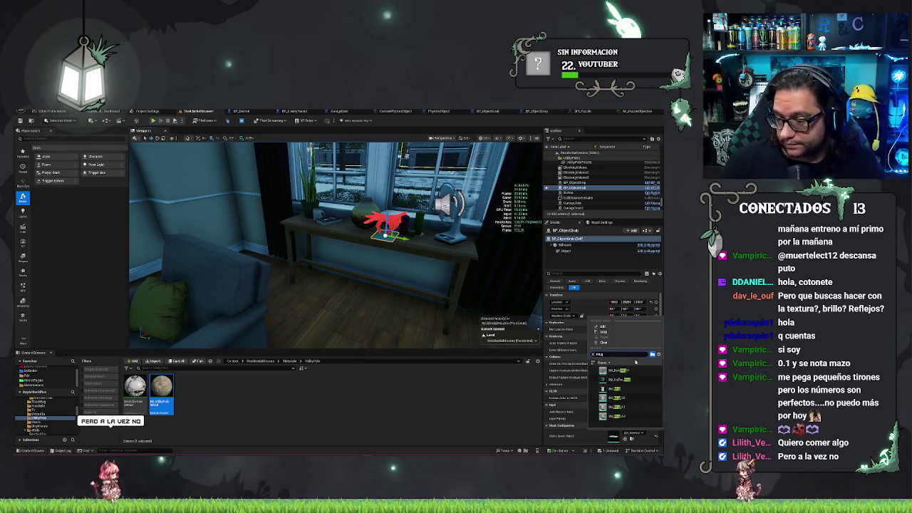
pyautogui.click(619, 371)
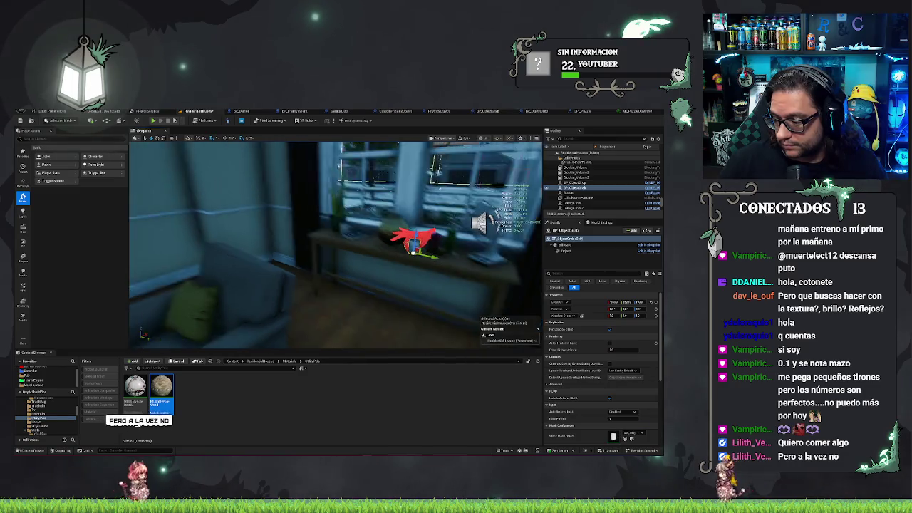
pyautogui.hotkey('ctrl', 's')
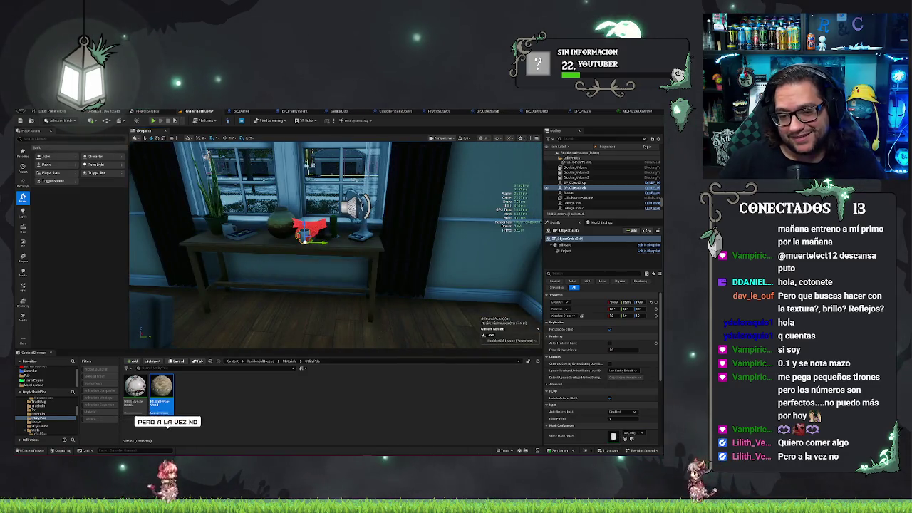
pyautogui.hotkey('alt', 'p')
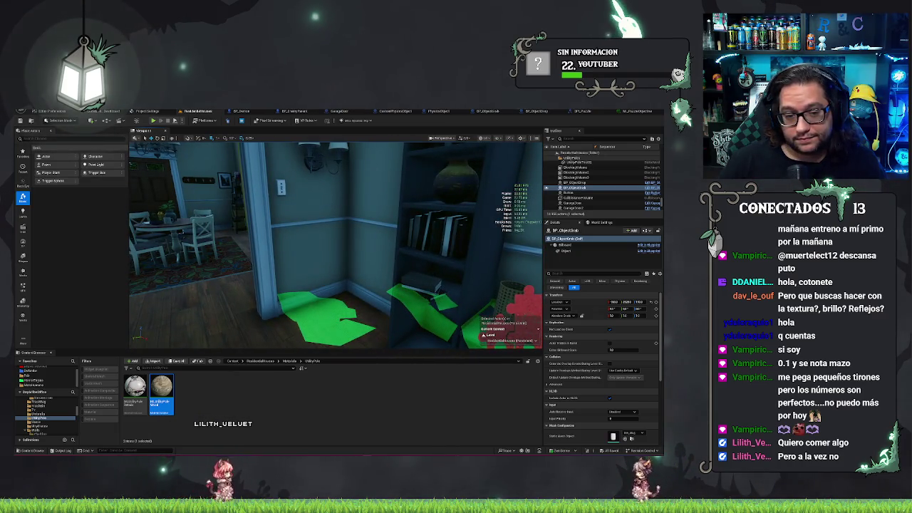
pyautogui.press('Escape')
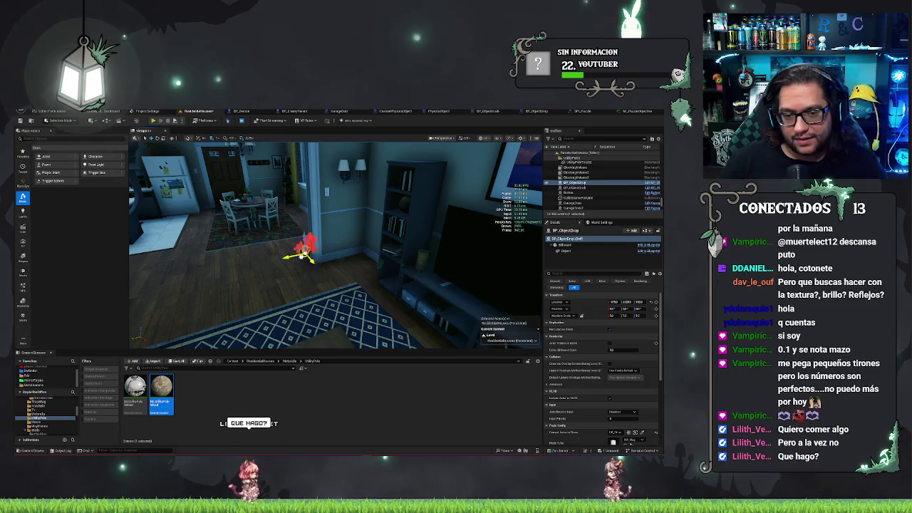
# Step: Delete the red BP_ObjectDrop actor by the table and reopen the BP_ObjectDrop blueprint
pyautogui.press('f')
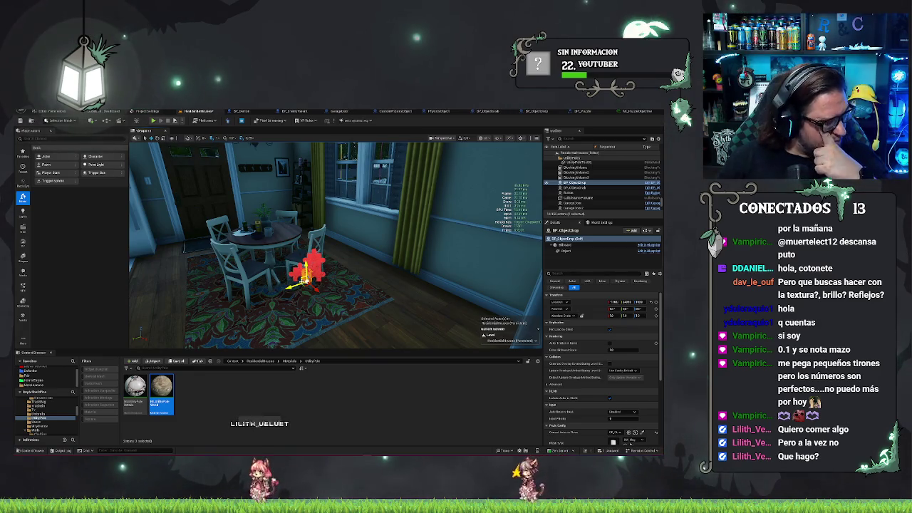
pyautogui.press('Delete')
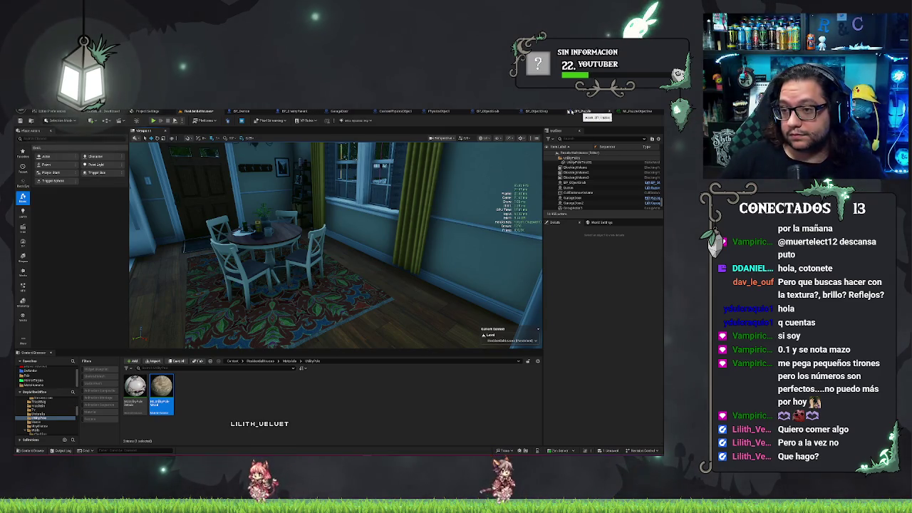
pyautogui.click(534, 111)
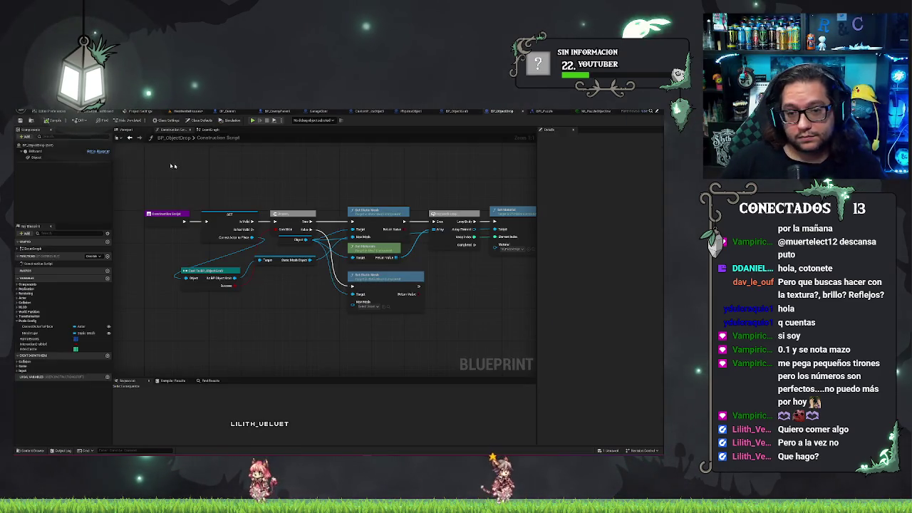
# Step: Back in the ResidentialHouse level, place a puzzle piece on the kitchen table
pyautogui.click(188, 111)
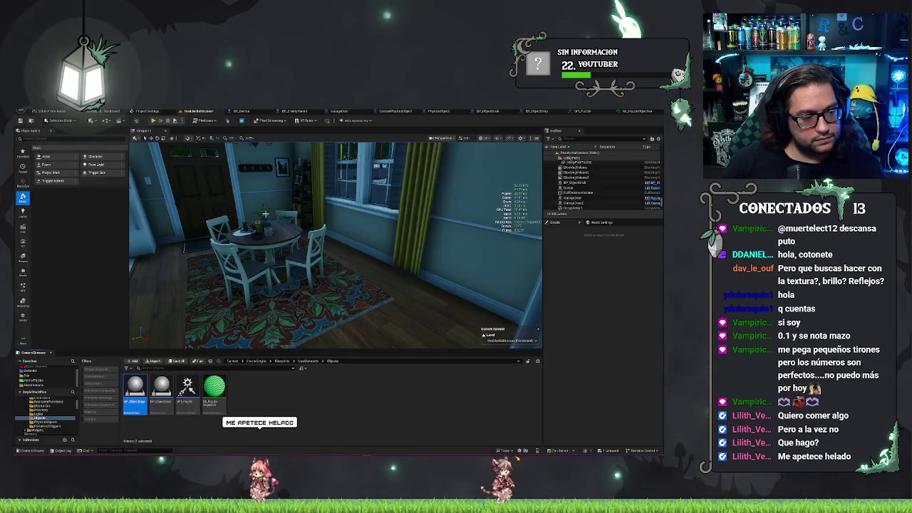
pyautogui.press('w')
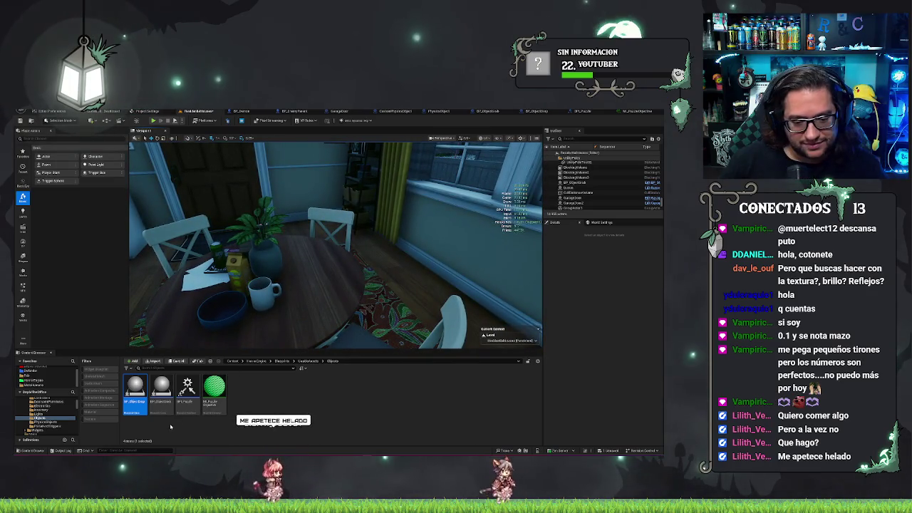
pyautogui.moveTo(187, 388); pyautogui.dragTo(325, 289)
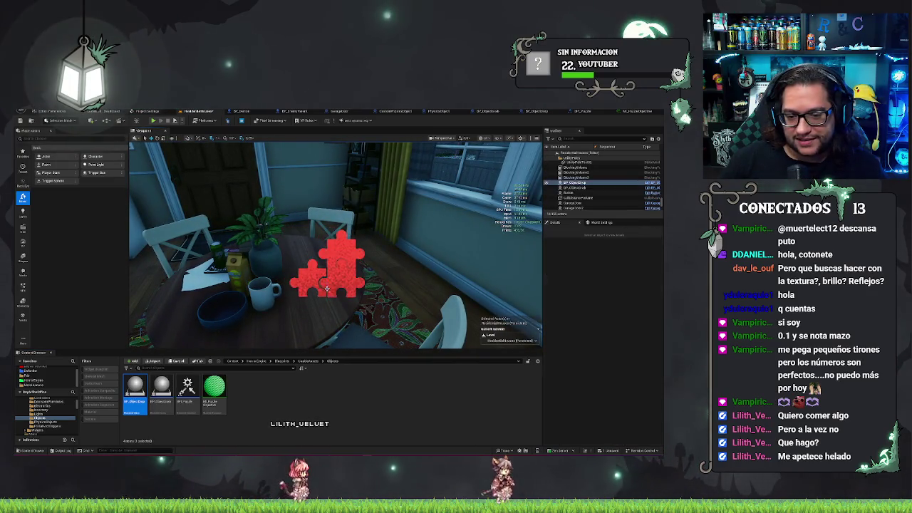
pyautogui.scroll(-2, 627, 396)
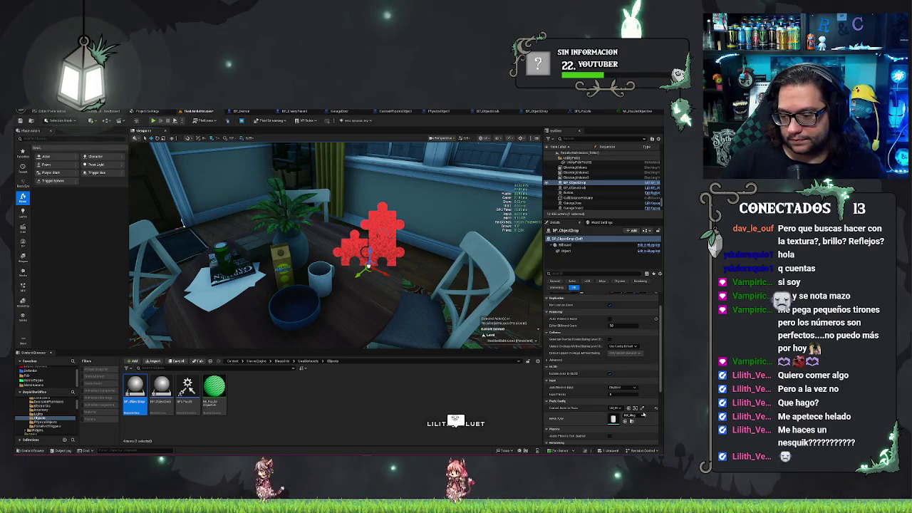
pyautogui.click(642, 410)
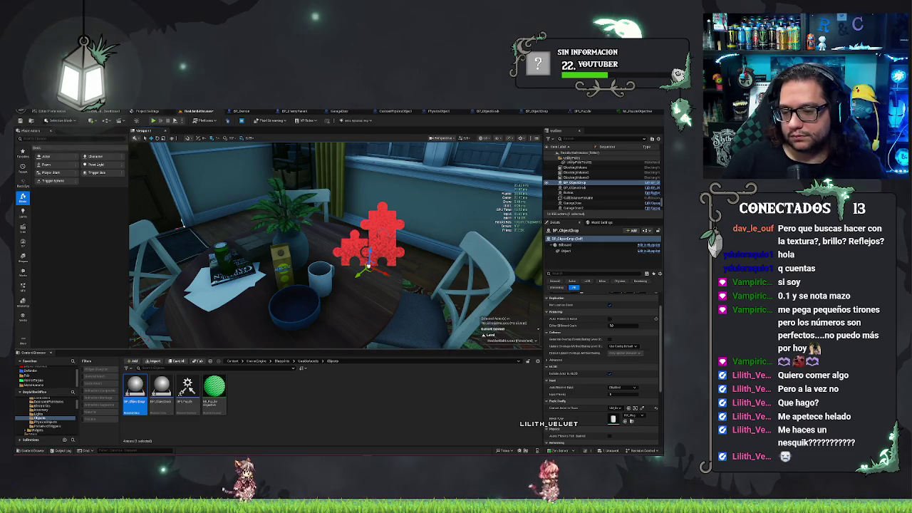
pyautogui.moveTo(437, 325)
pyautogui.mouseDown()
pyautogui.moveTo(513, 317)
pyautogui.moveTo(510, 274)
pyautogui.mouseUp()
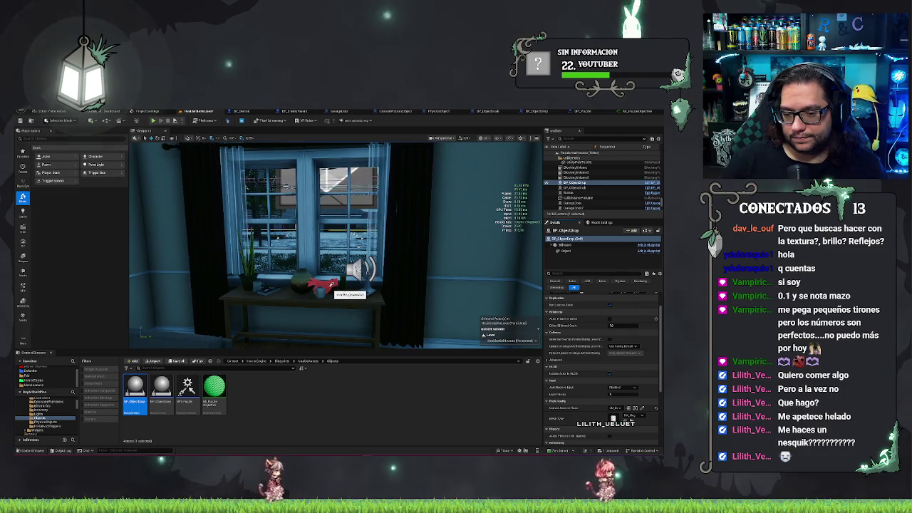
# Step: Frame the red puzzle actor, check the BPI_Puzzle graph, then show BP_ObjectGrab's hand preview
pyautogui.press('f')
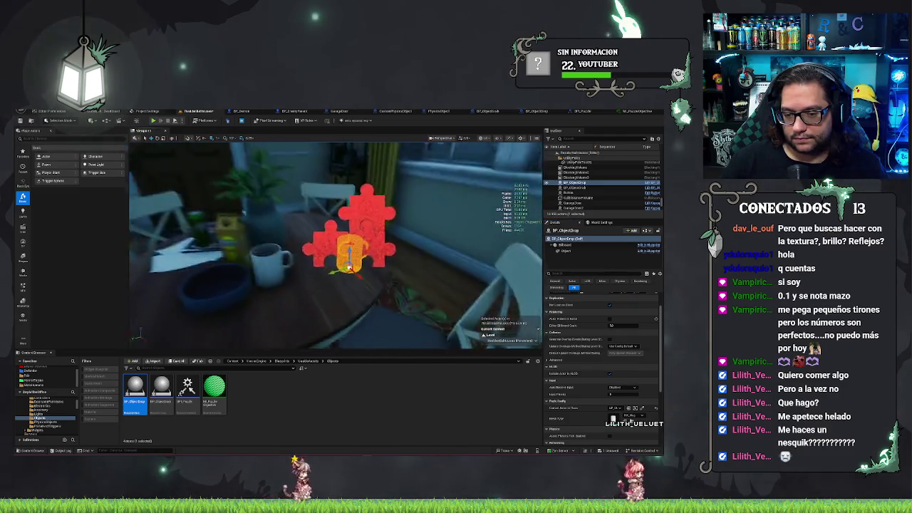
pyautogui.scroll(5, 335, 246)
pyautogui.scroll(-5, 335, 246)
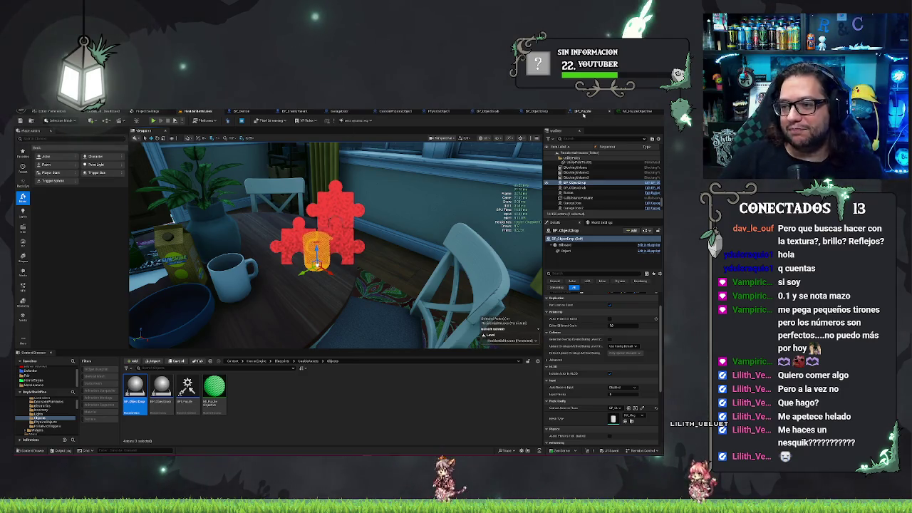
pyautogui.click(584, 114)
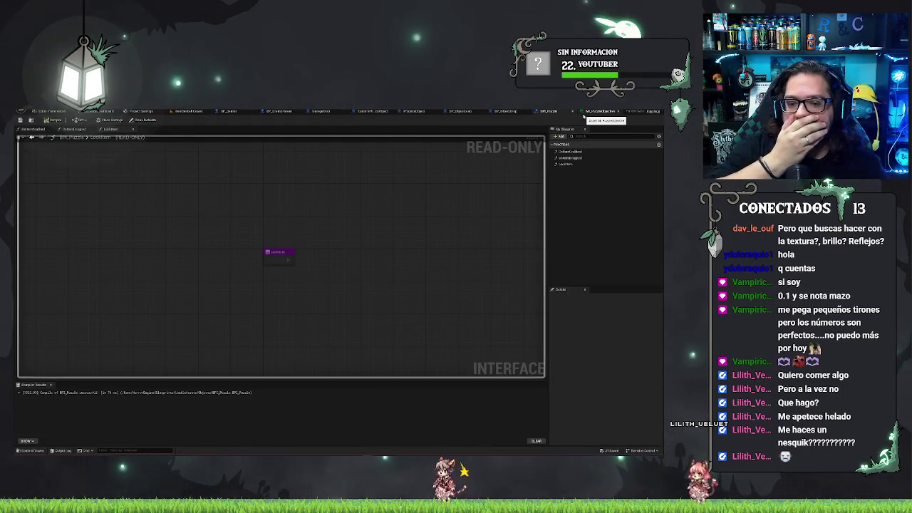
pyautogui.click(506, 112)
pyautogui.click(464, 112)
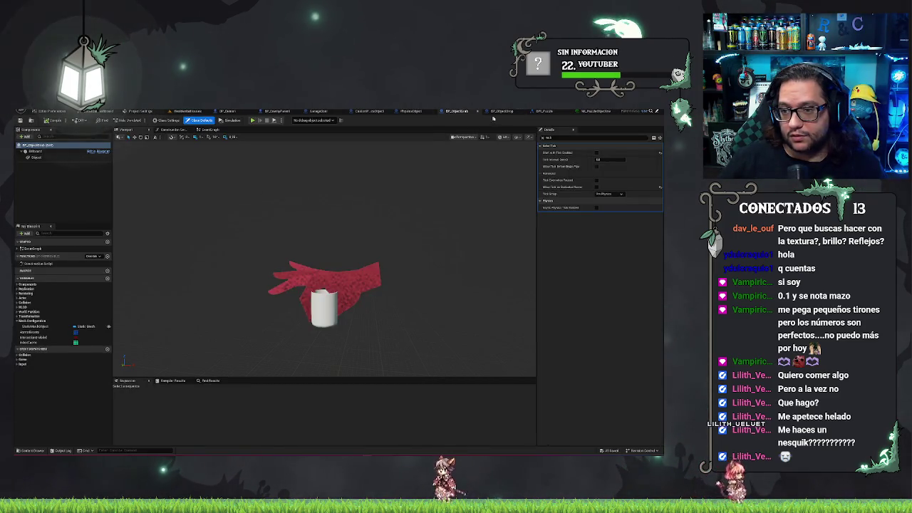
# Step: Realign the Cast To BP_ObjectGrab and Static Mesh Object nodes with the Set Static Mesh row
pyautogui.click(503, 112)
pyautogui.click(32, 333)
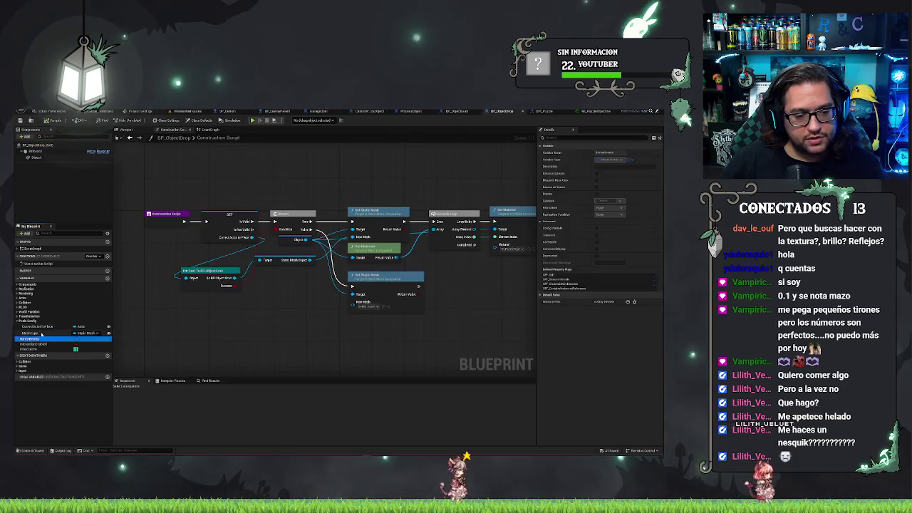
pyautogui.click(221, 308)
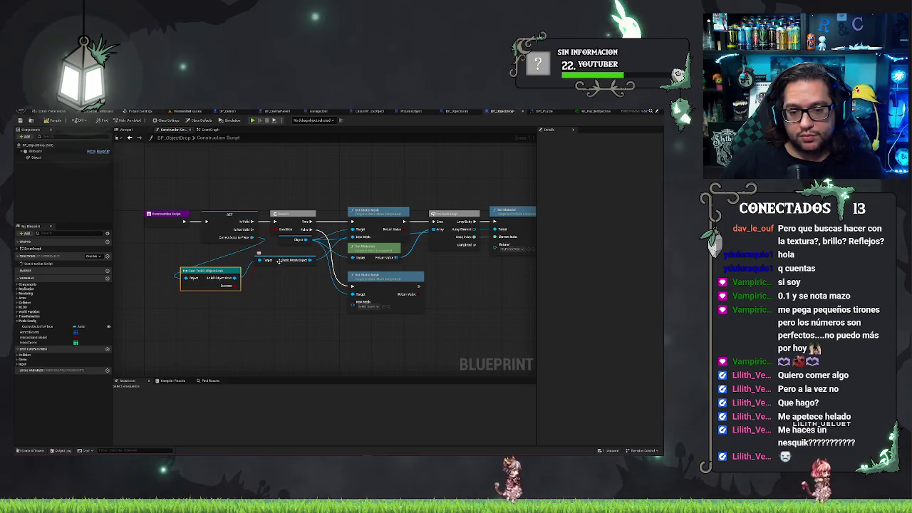
pyautogui.moveTo(223, 272); pyautogui.dragTo(223, 255)
pyautogui.moveTo(318, 278); pyautogui.dragTo(157, 248)
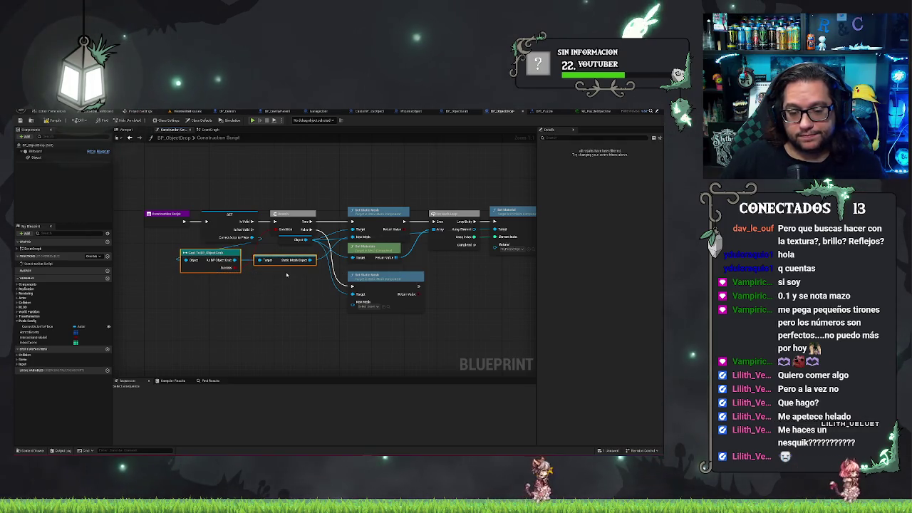
pyautogui.moveTo(214, 261); pyautogui.dragTo(230, 261)
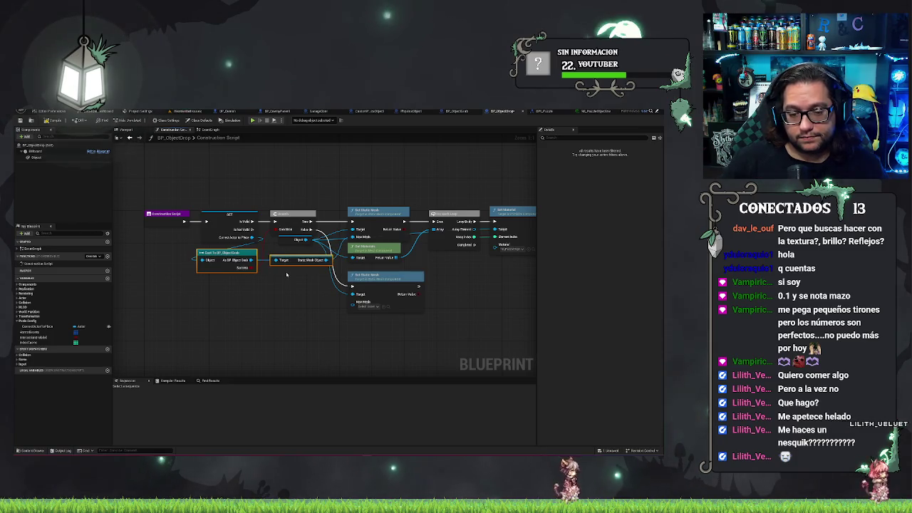
pyautogui.click(293, 302)
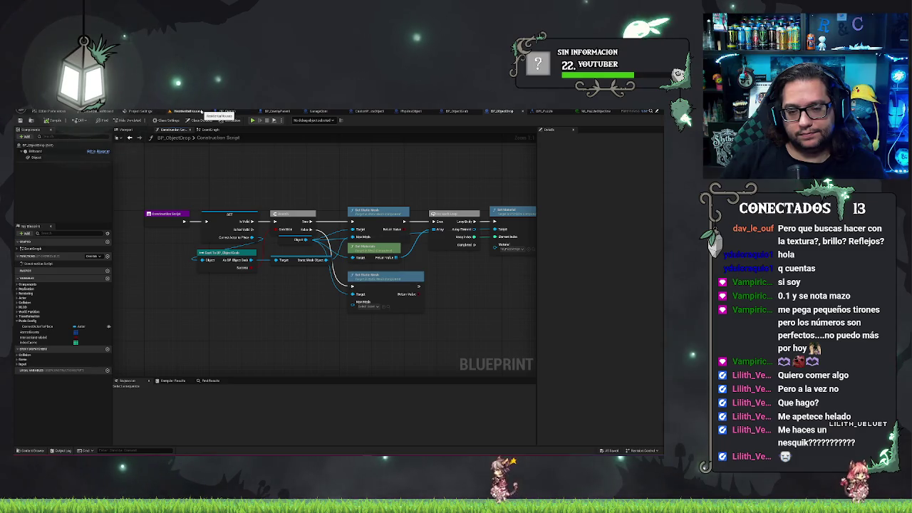
# Step: In BP_ObjectGrab's Event Graph, add a Use node from the action menu
pyautogui.click(457, 112)
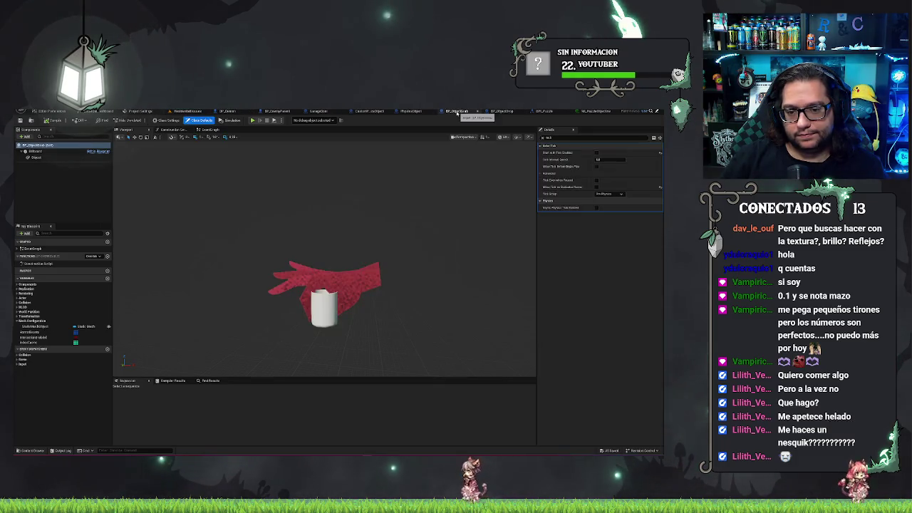
pyautogui.click(209, 132)
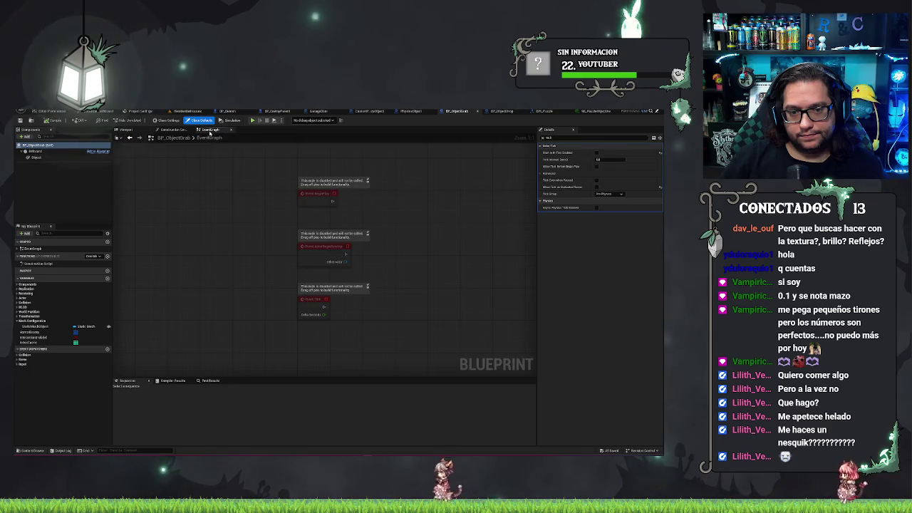
pyautogui.rightClick(311, 288)
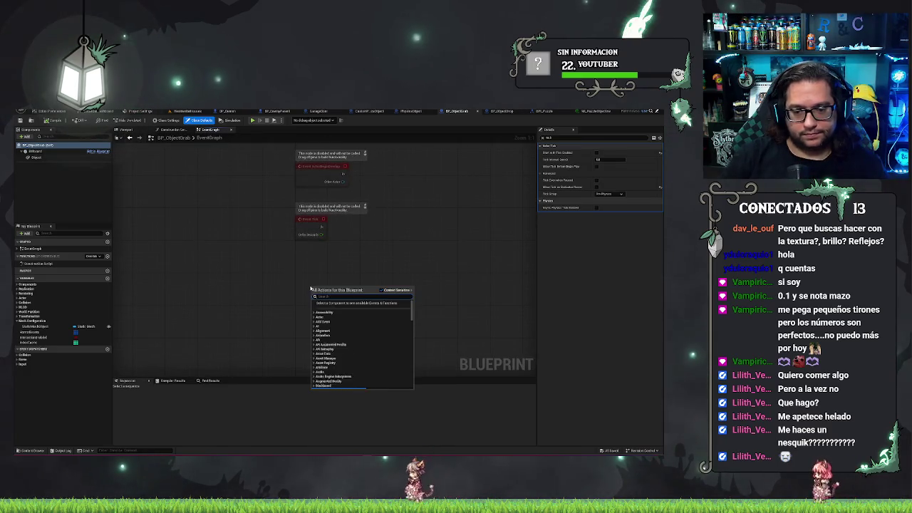
pyautogui.write('use')
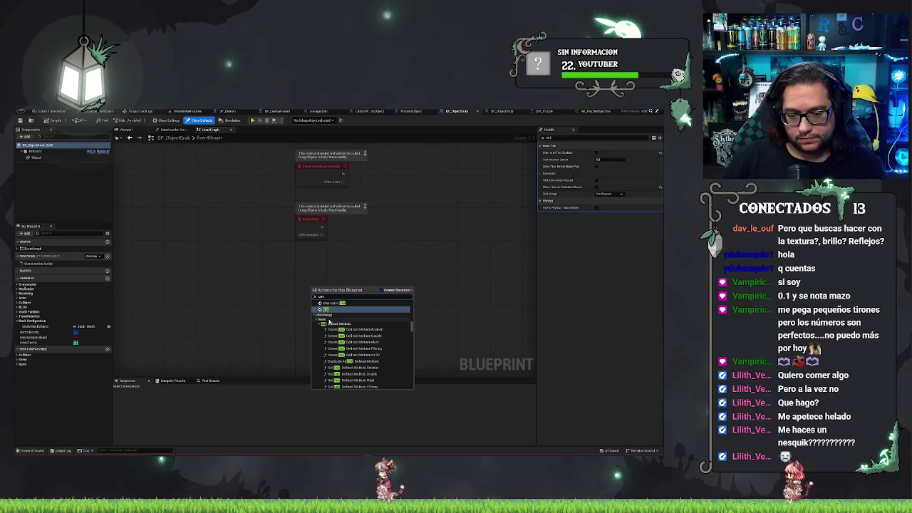
pyautogui.click(325, 310)
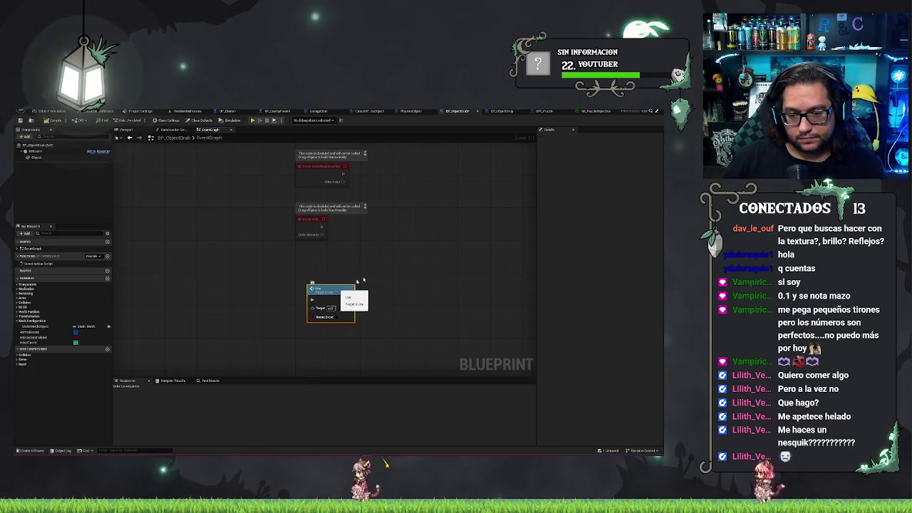
pyautogui.click(362, 279)
# Step: Add Event Use, delete the stray Use node, and place Event Use under Event Tick
pyautogui.rightClick(398, 311)
pyautogui.write('event use')
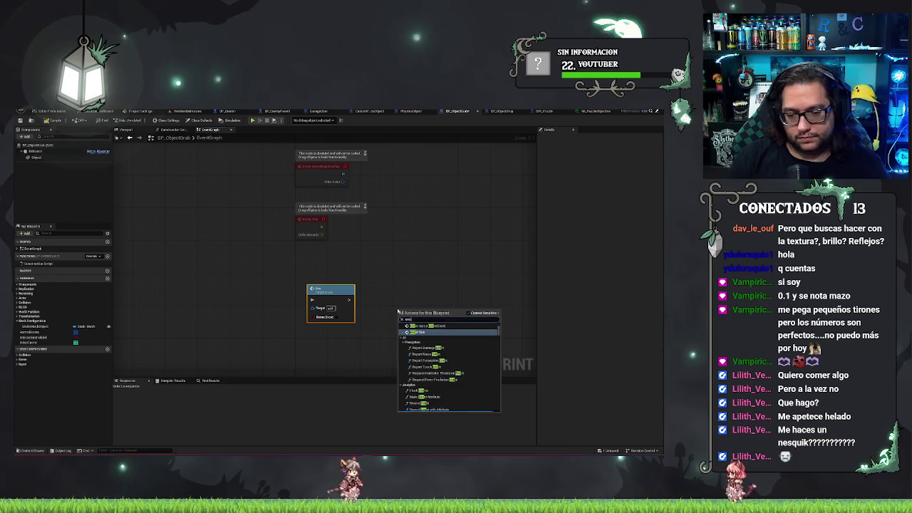
pyautogui.press('Return')
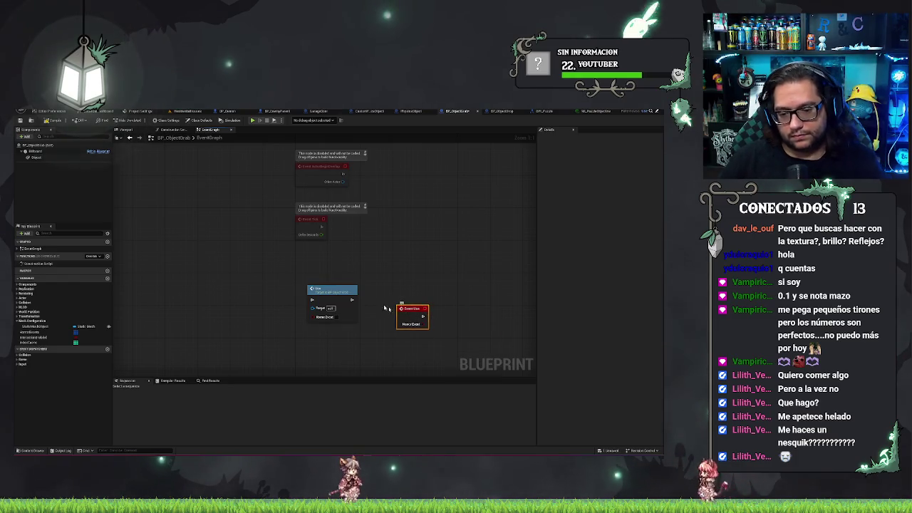
pyautogui.press('Delete')
pyautogui.moveTo(409, 306); pyautogui.dragTo(308, 280)
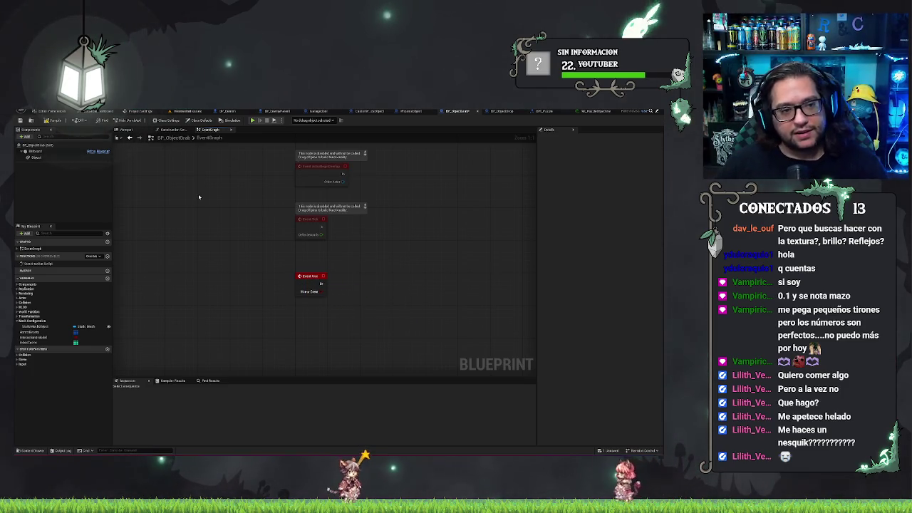
# Step: Inspect the Object component, then bring up the ResidentialHouse level with the red puzzle pieces
pyautogui.click(46, 157)
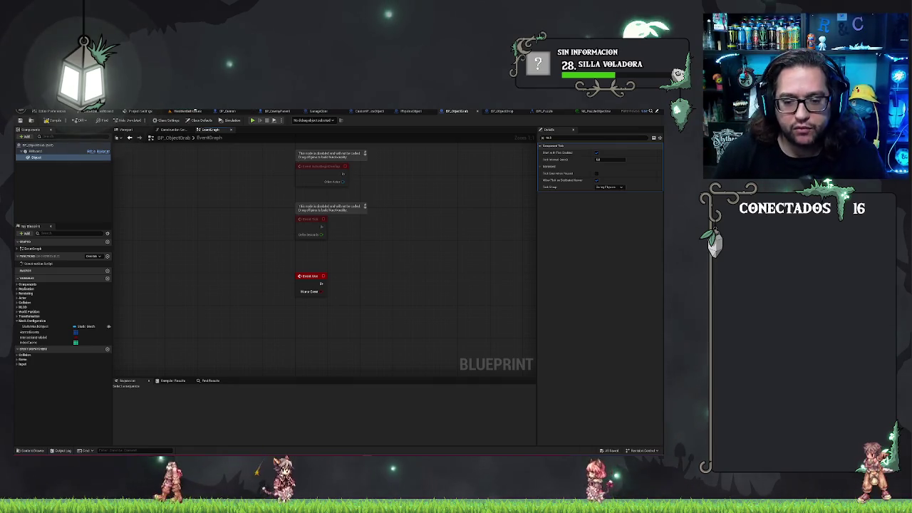
pyautogui.click(193, 112)
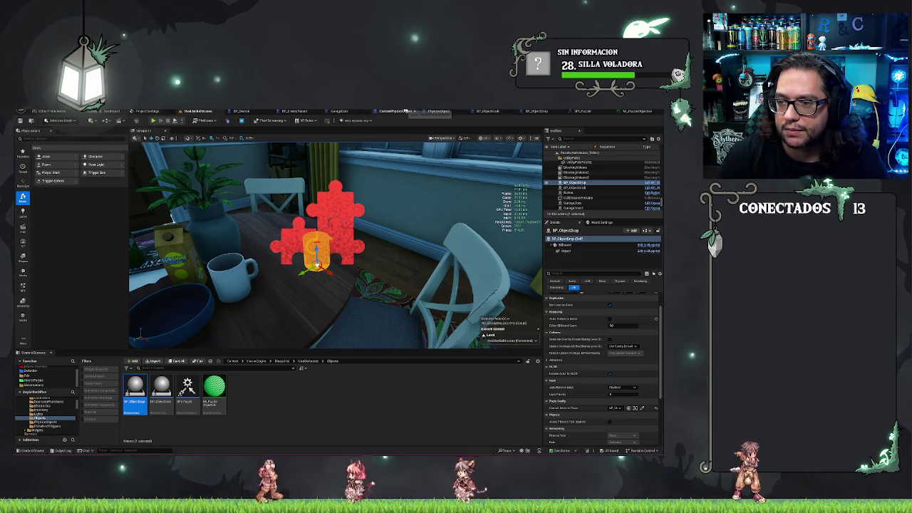
# Step: Close the physics and MI_PuzzleObjective editors and bring up BP_ObjectDrop
pyautogui.click(415, 111)
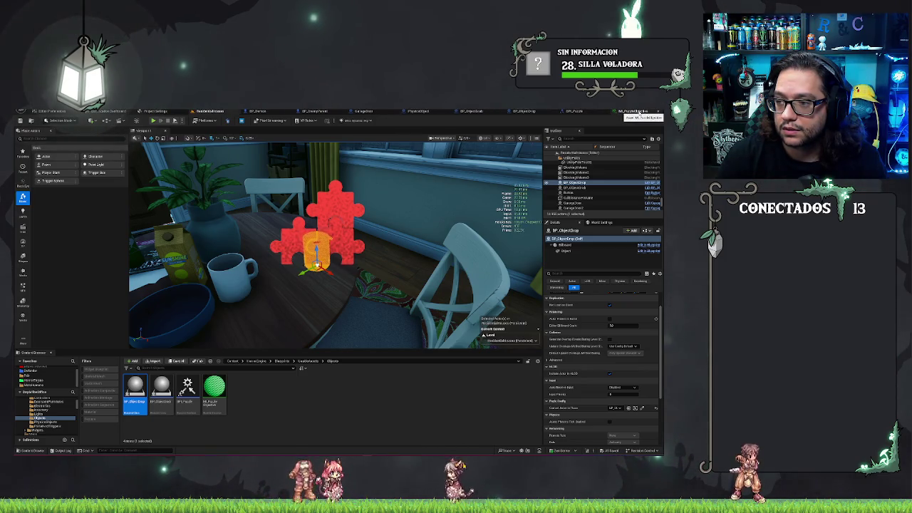
pyautogui.click(646, 112)
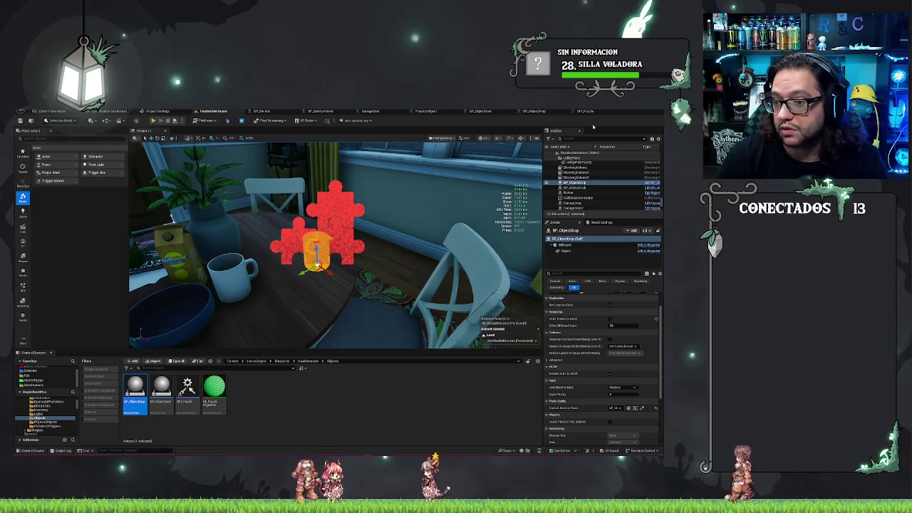
pyautogui.click(542, 112)
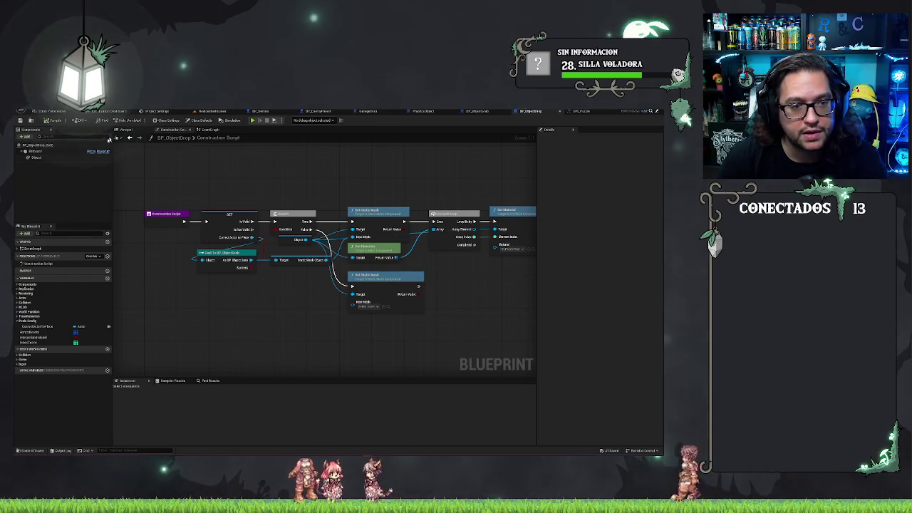
# Step: Add BPI_Puzzle to BP_ObjectDrop's implemented interfaces in Class Settings
pyautogui.click(168, 120)
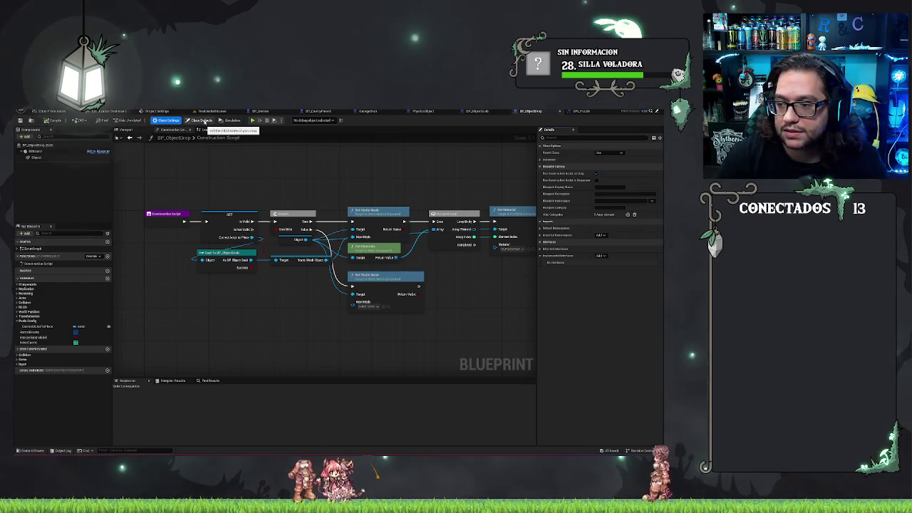
pyautogui.click(603, 256)
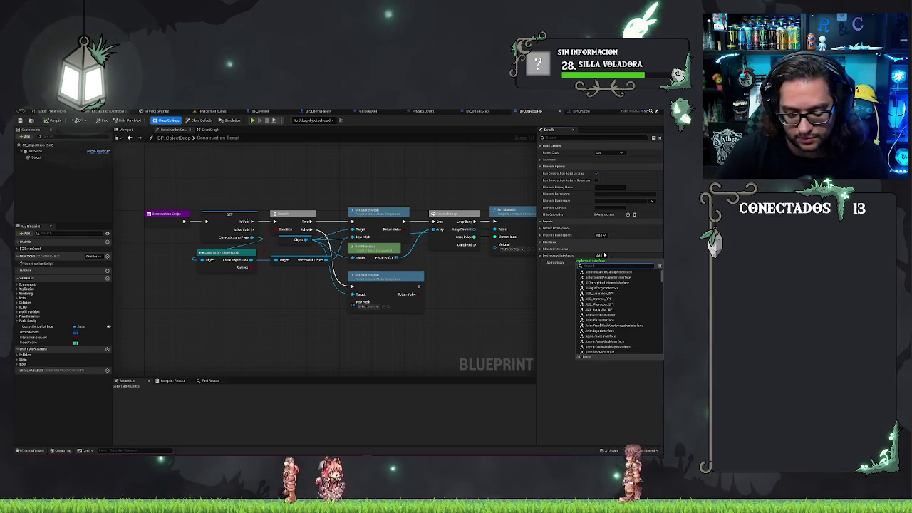
pyautogui.write('pi')
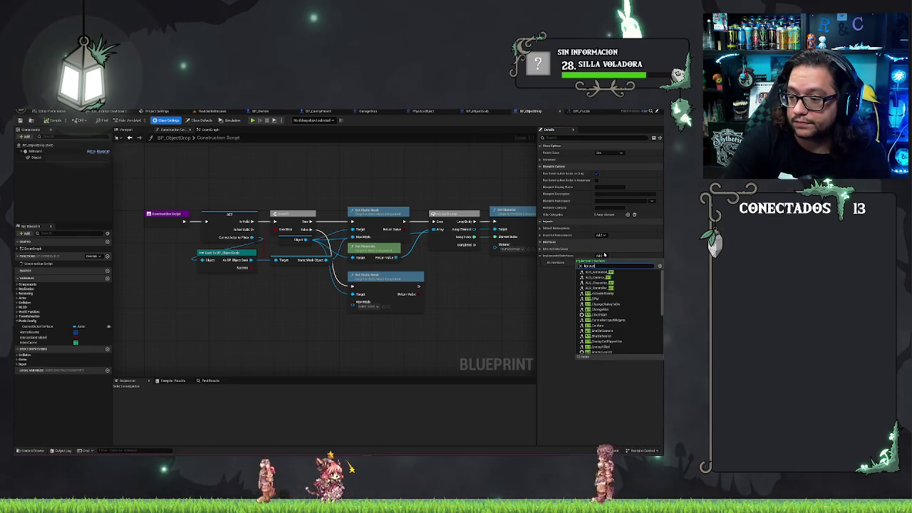
pyautogui.press('Return')
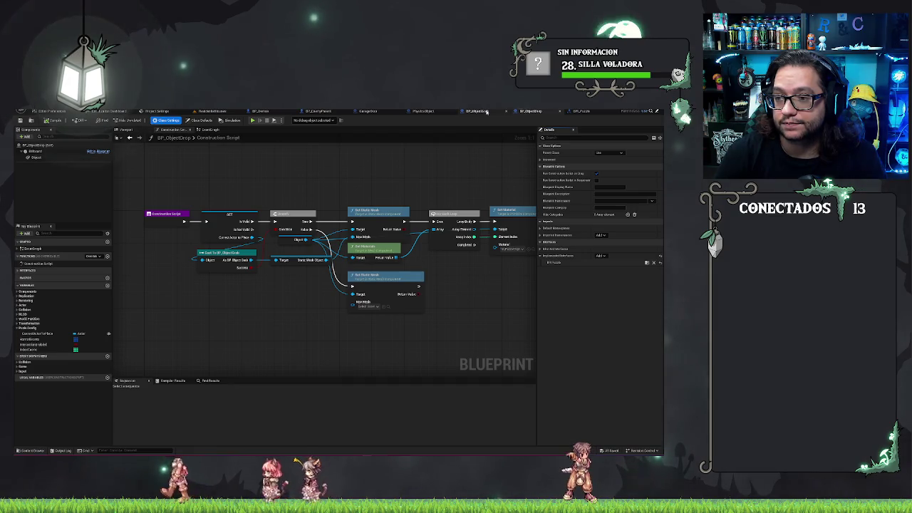
pyautogui.click(487, 112)
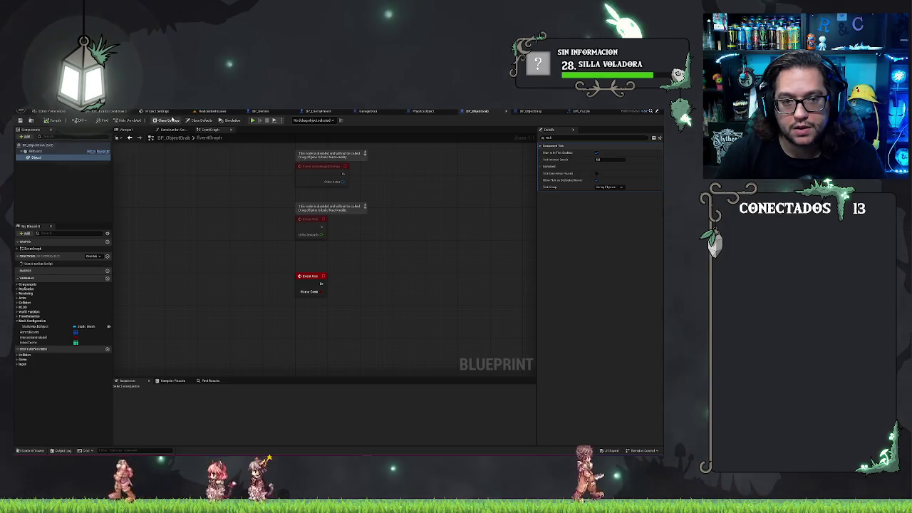
# Step: Add BPI_Puzzle to BP_ObjectGrab's implemented interfaces via Class Settings
pyautogui.click(165, 120)
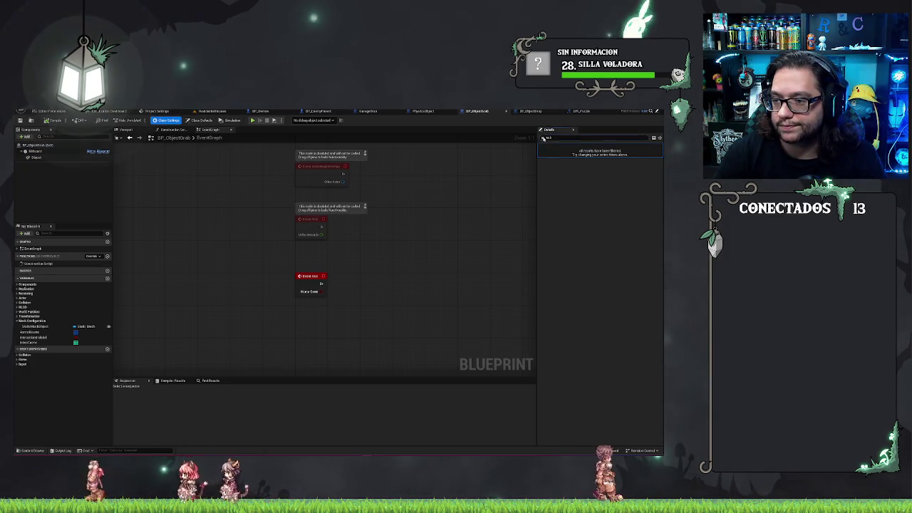
pyautogui.click(543, 138)
pyautogui.click(544, 160)
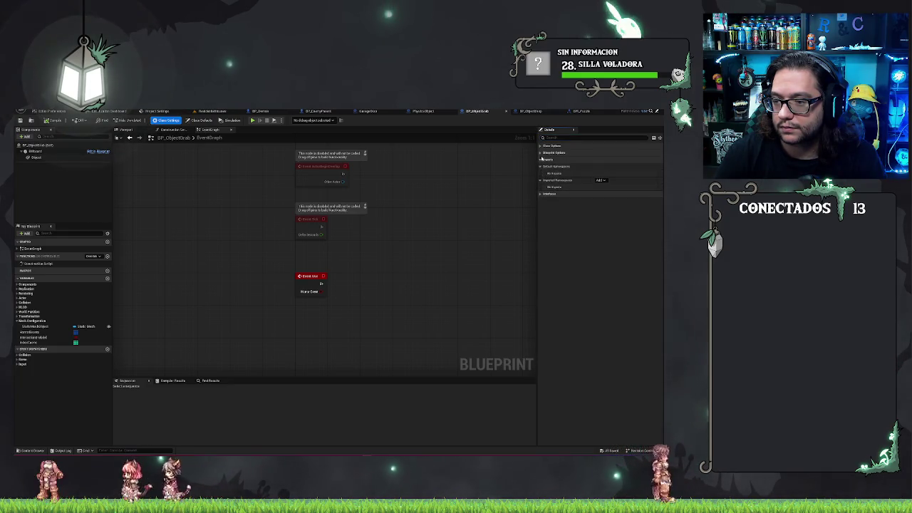
pyautogui.click(542, 153)
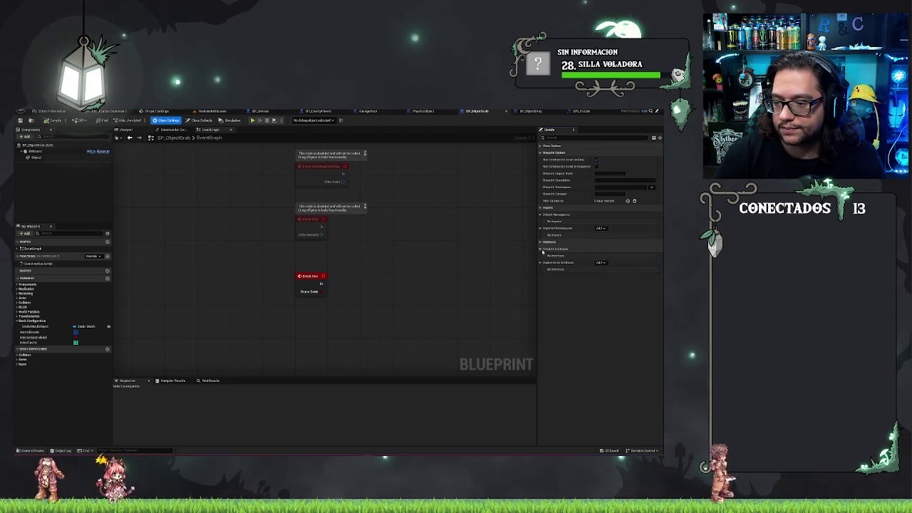
pyautogui.click(542, 248)
pyautogui.click(602, 263)
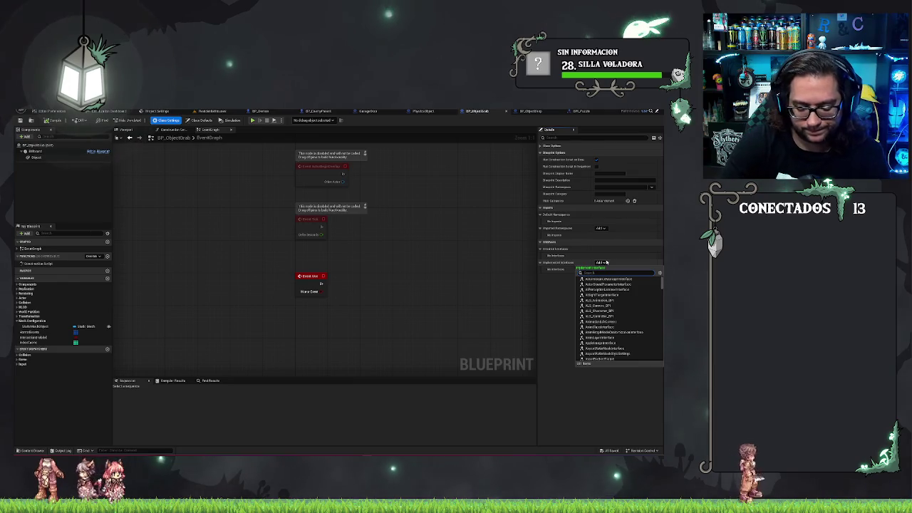
pyautogui.write('bpiac')
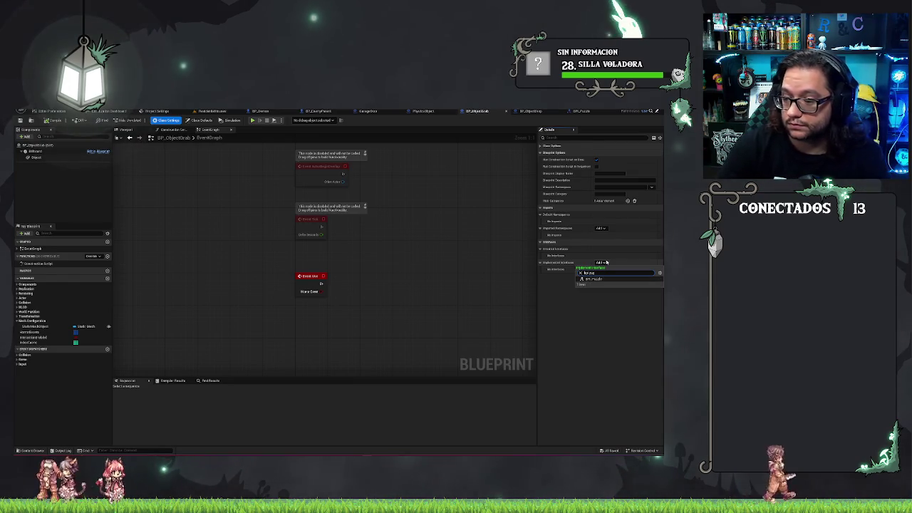
pyautogui.click(595, 280)
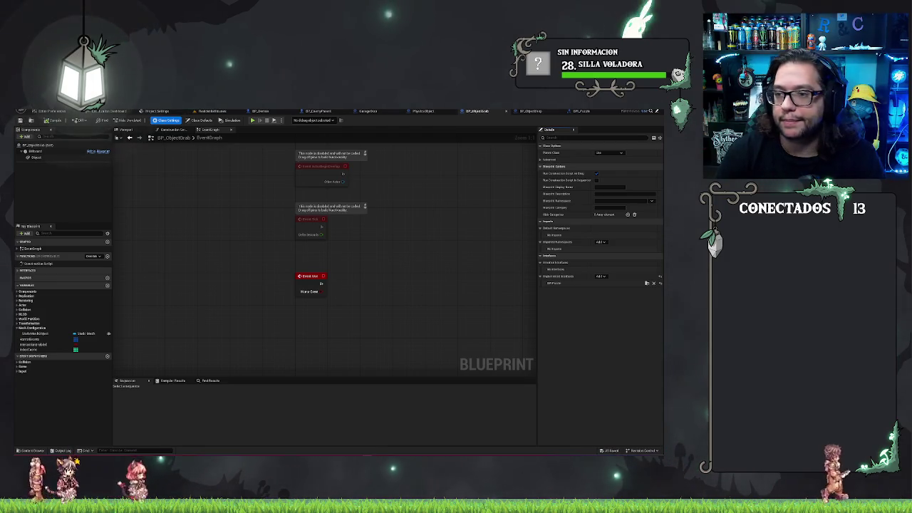
pyautogui.click(424, 112)
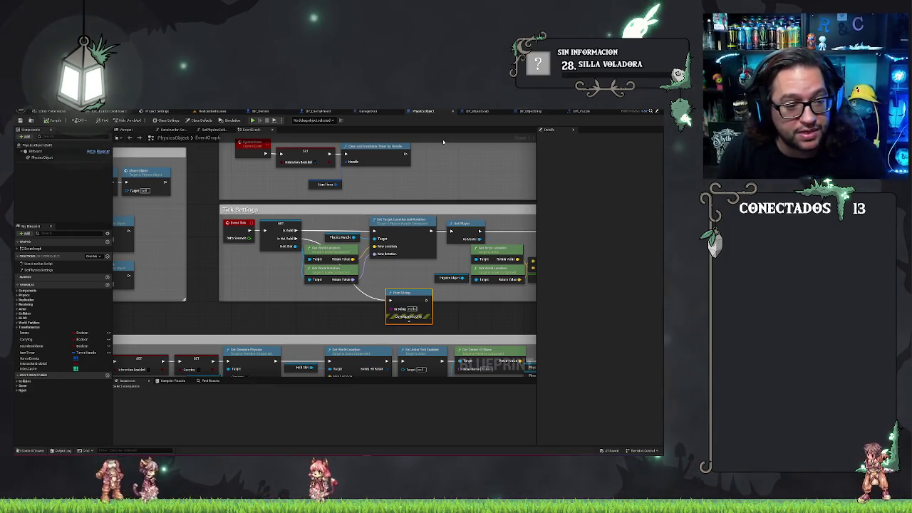
# Step: Delete the Print String debug node from PhysicsObject's Tick Settings logic
pyautogui.moveTo(442, 188); pyautogui.dragTo(422, 172)
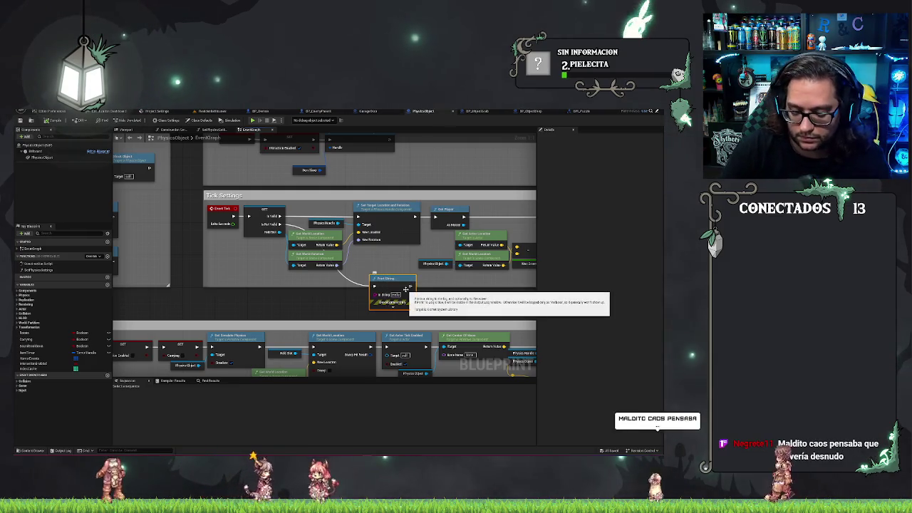
pyautogui.press('Delete')
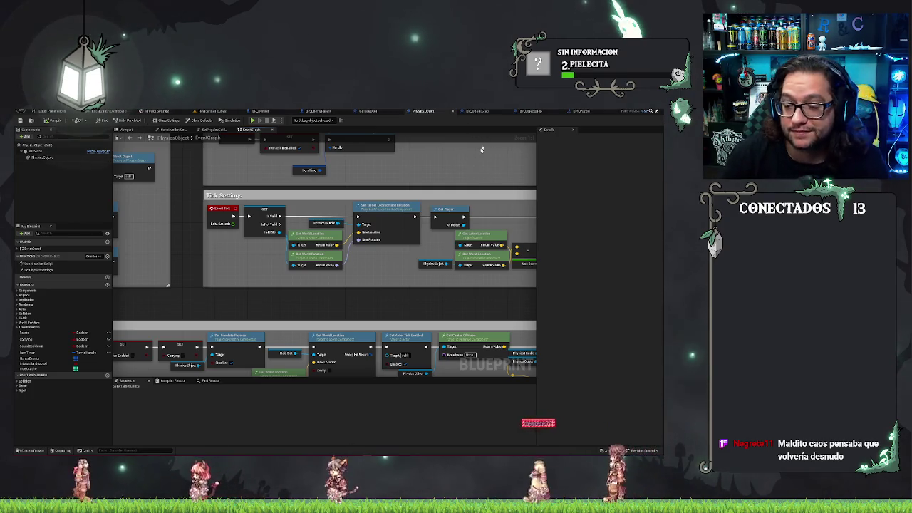
pyautogui.moveTo(477, 156)
pyautogui.mouseDown()
pyautogui.moveTo(334, 174)
pyautogui.moveTo(387, 205)
pyautogui.mouseUp()
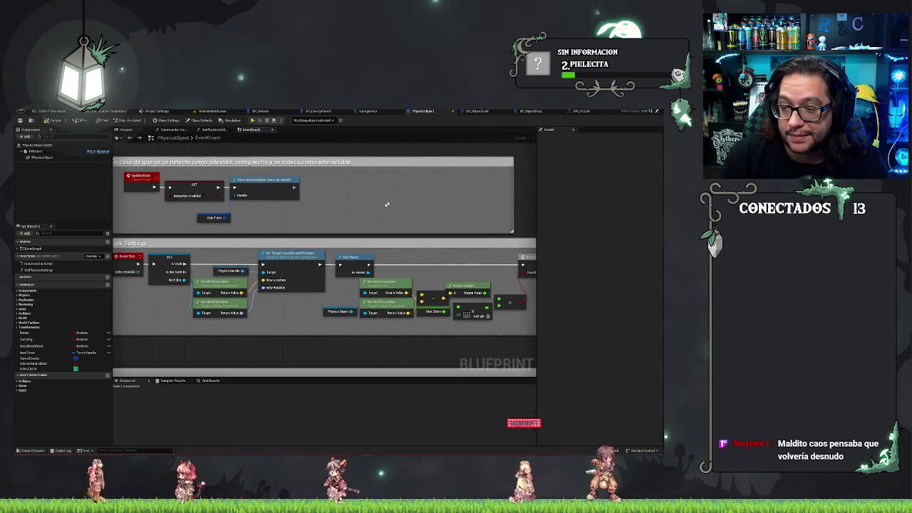
pyautogui.click(583, 112)
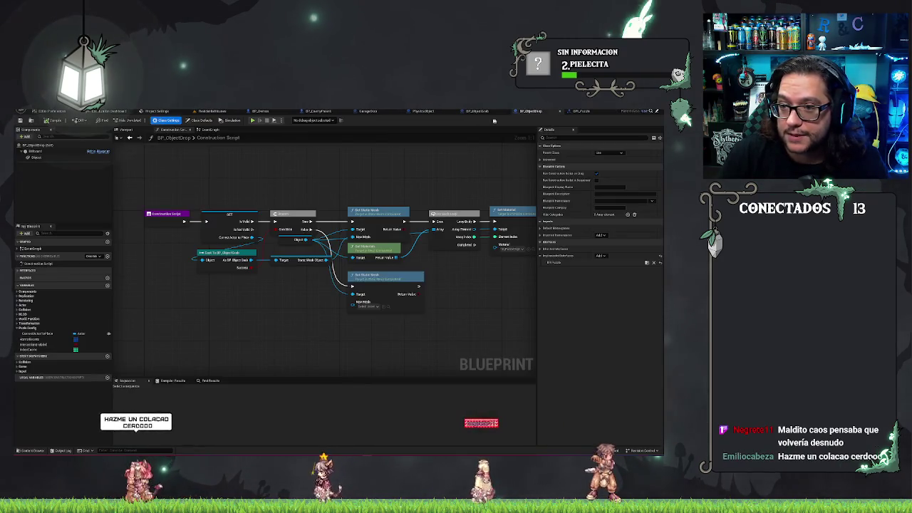
# Step: Switch to BP_ObjectDrop and review its Construction Script graph
pyautogui.click(213, 112)
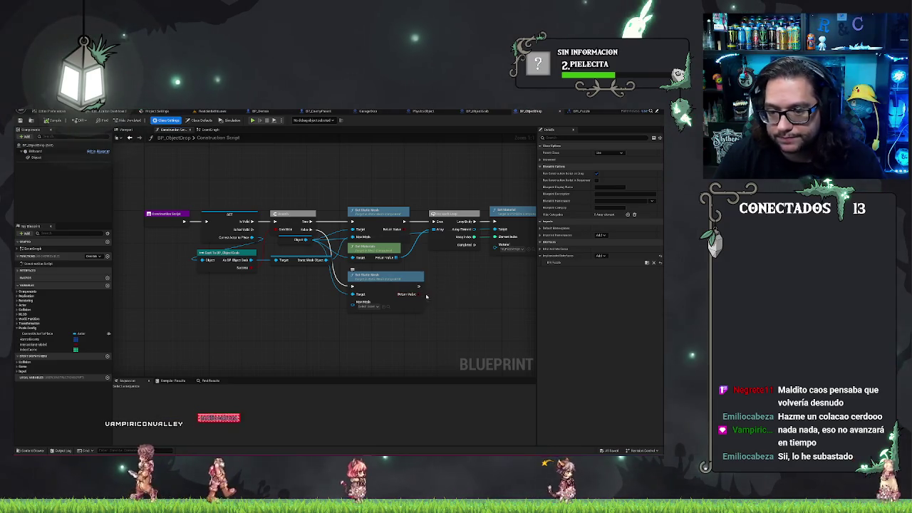
# Step: Place the OnItemDropped interface event in BP_ObjectDrop's event graph
pyautogui.moveTo(232, 297); pyautogui.dragTo(267, 307)
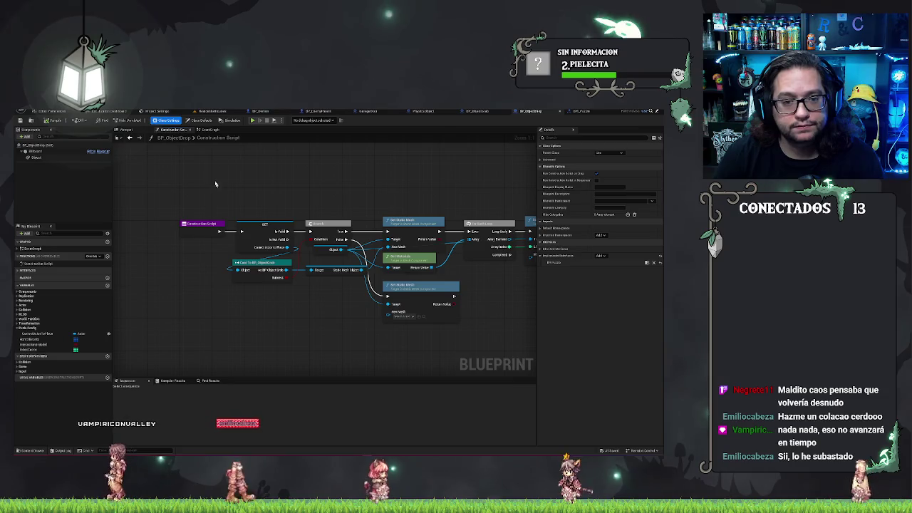
pyautogui.click(211, 129)
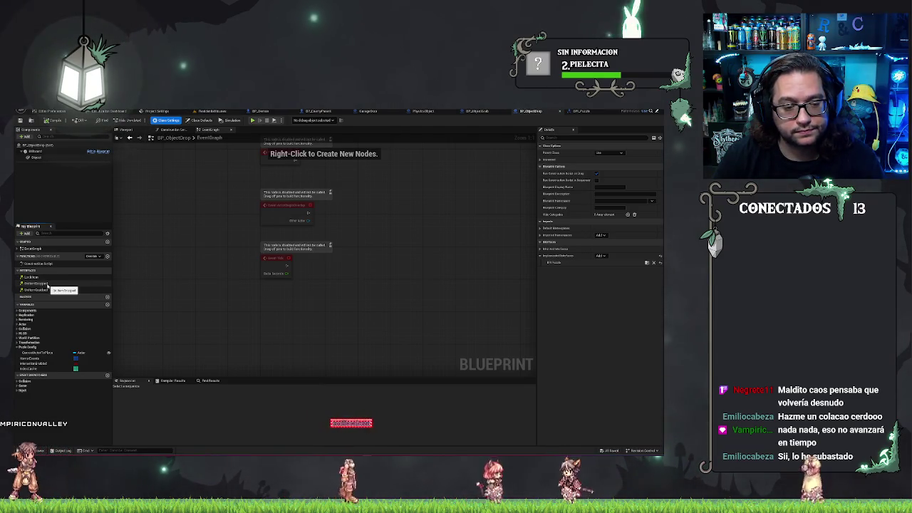
pyautogui.click(41, 285)
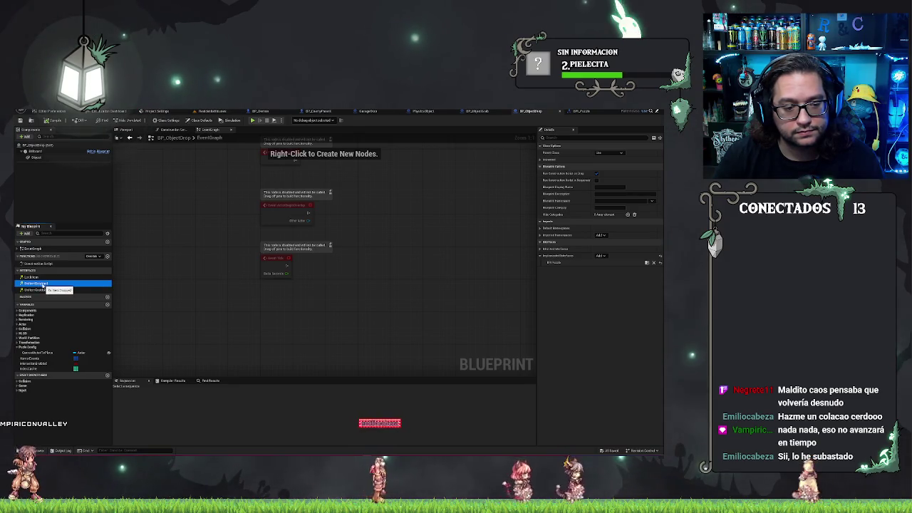
pyautogui.doubleClick(41, 284)
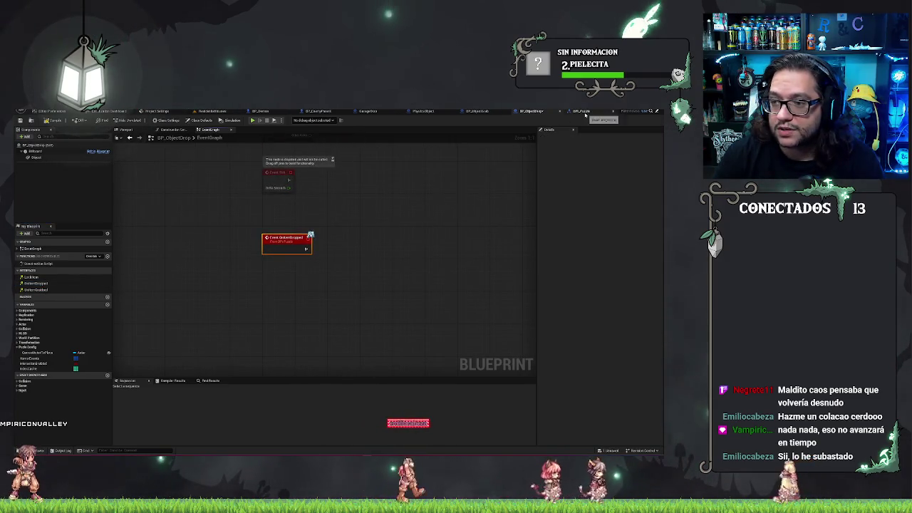
# Step: Place an Event OnItemGrabbed node below Event Use in BP_ObjectGrab's graph
pyautogui.click(488, 115)
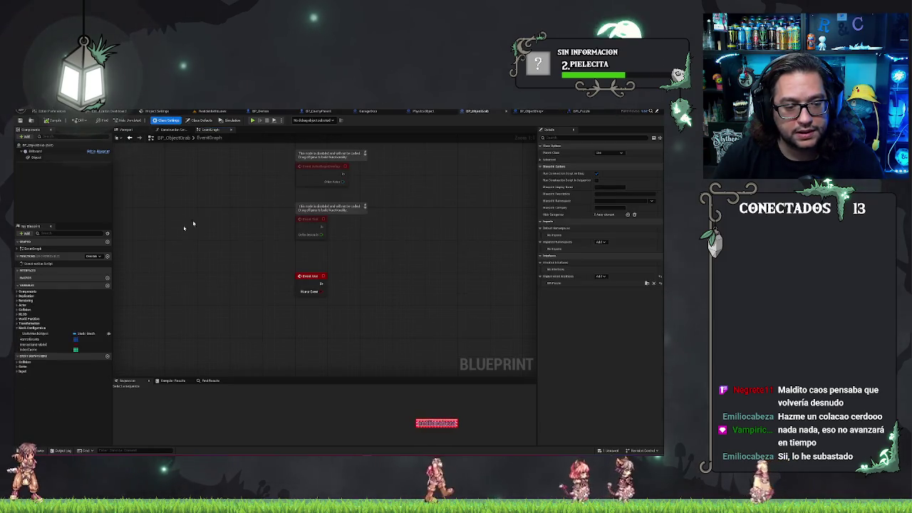
pyautogui.doubleClick(32, 290)
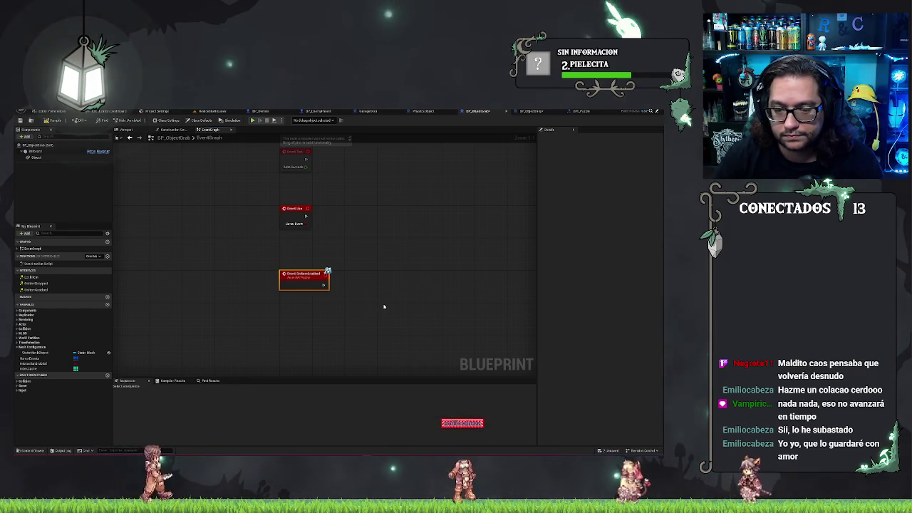
pyautogui.moveTo(324, 285); pyautogui.dragTo(352, 288)
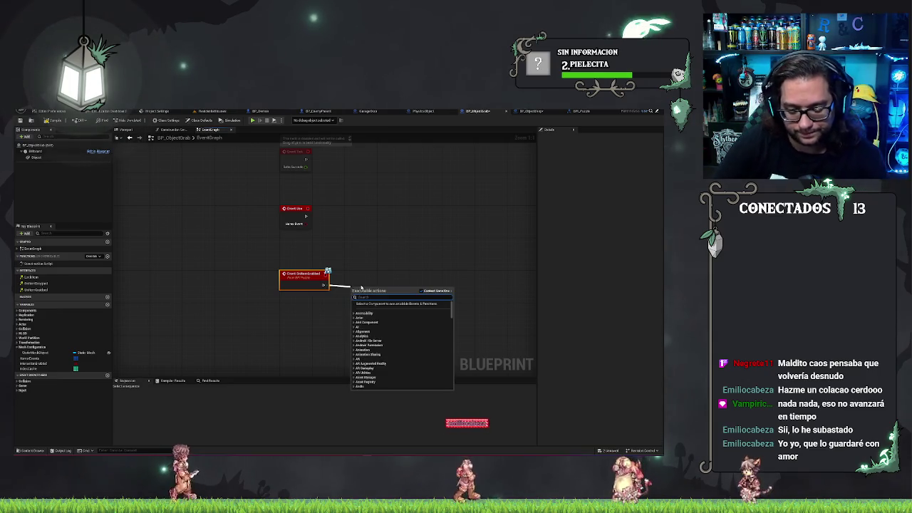
# Step: Add Get All Actors Of Class after Event OnItemGrabbed, with Actor Class BP_ObjectDrop
pyautogui.write('cast all actors')
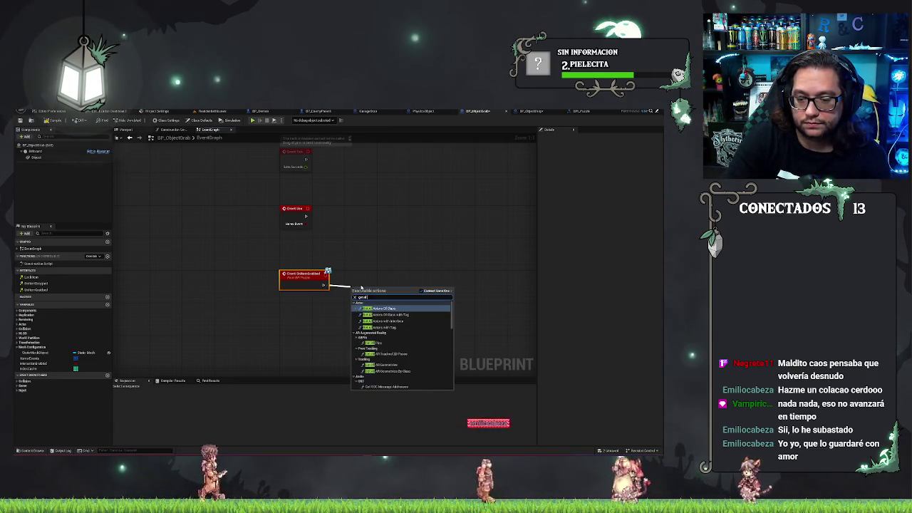
pyautogui.press('Return')
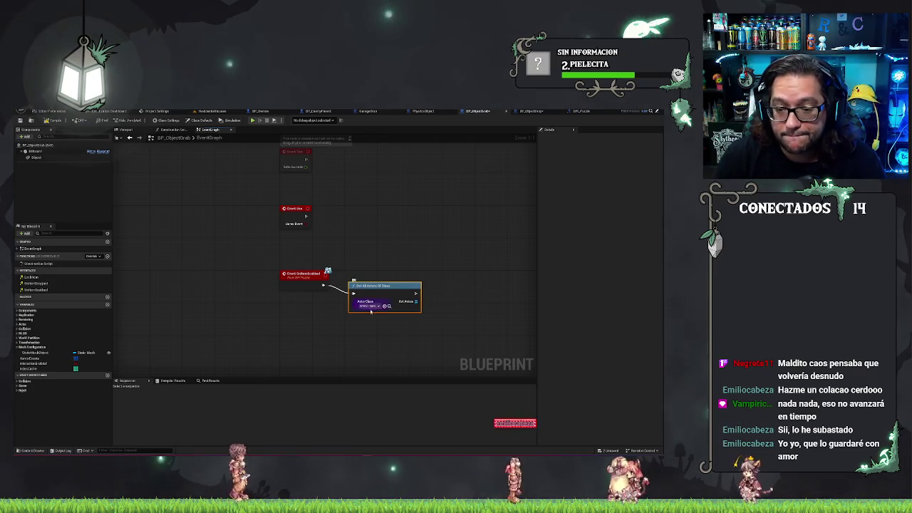
pyautogui.click(371, 306)
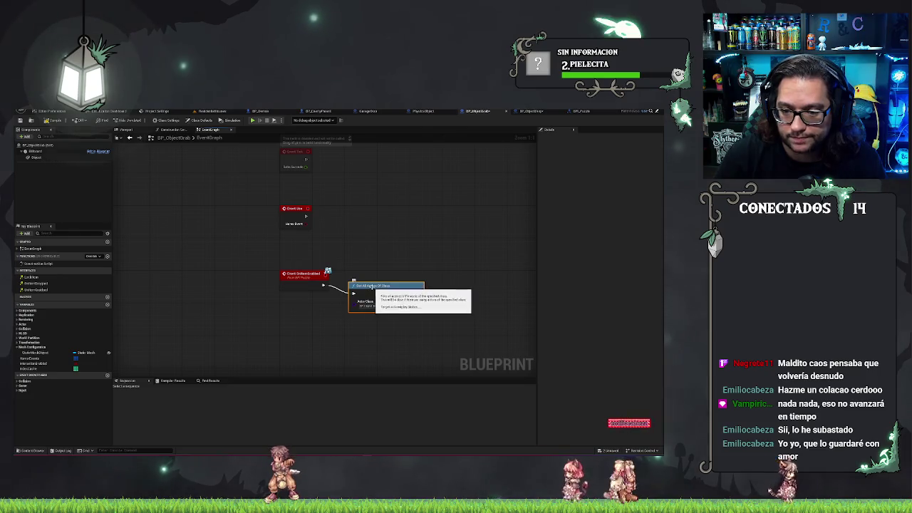
pyautogui.moveTo(377, 295); pyautogui.dragTo(363, 279)
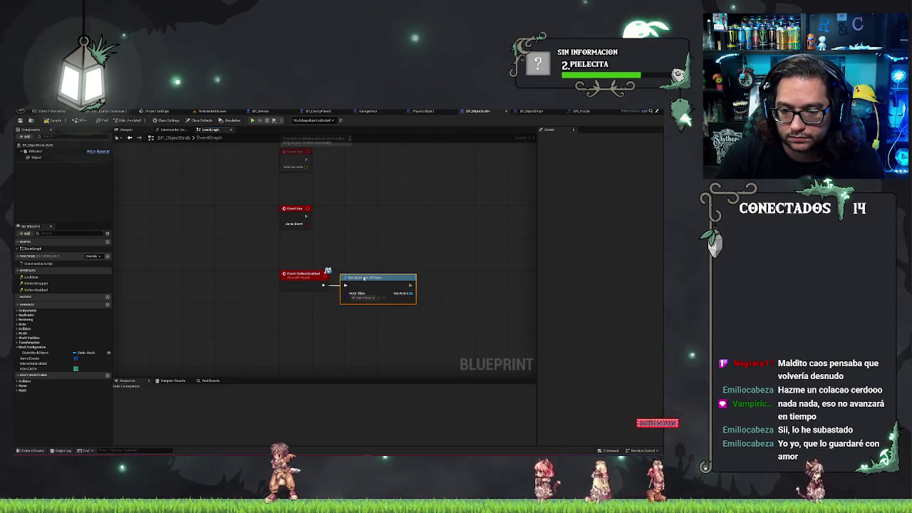
pyautogui.moveTo(461, 293); pyautogui.dragTo(412, 308)
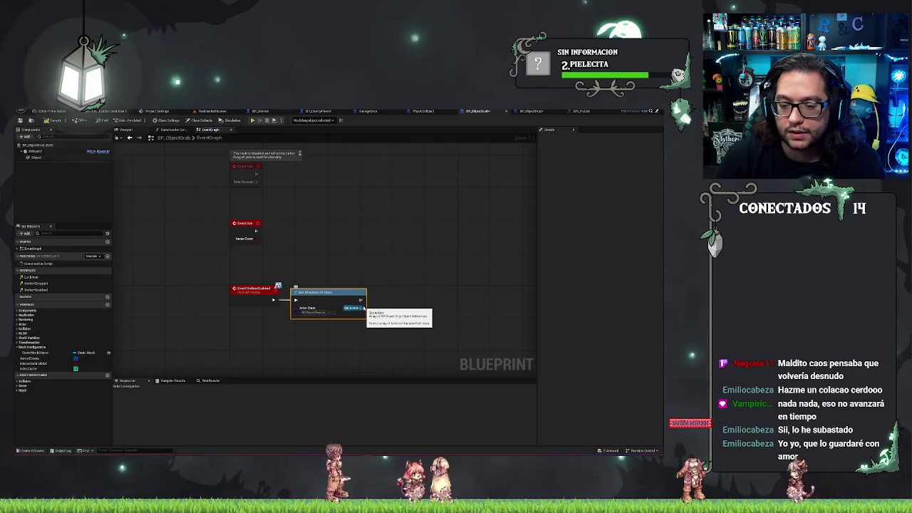
# Step: Try several node searches from Out Actors without adding one, and glance at BP_ObjectDrop
pyautogui.moveTo(385, 305); pyautogui.dragTo(388, 303)
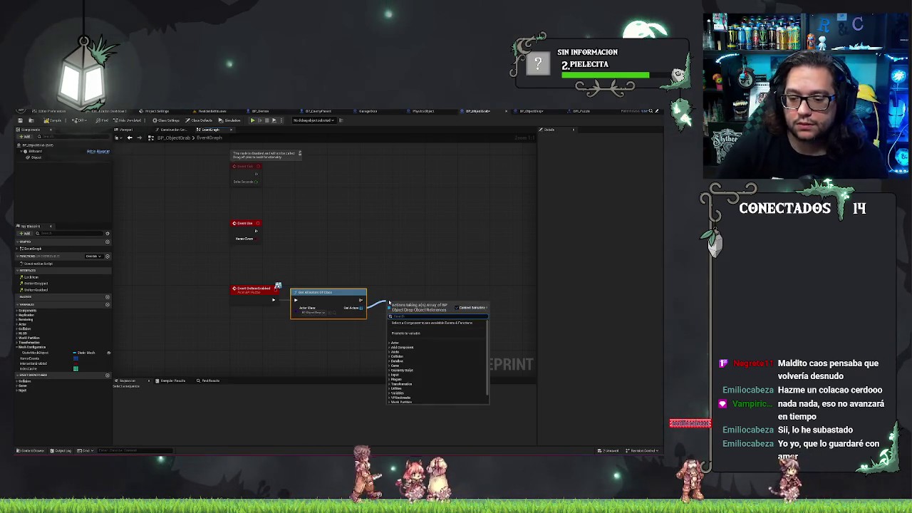
pyautogui.write('da')
pyautogui.press('BackSpace')
pyautogui.press('BackSpace')
pyautogui.write('contain')
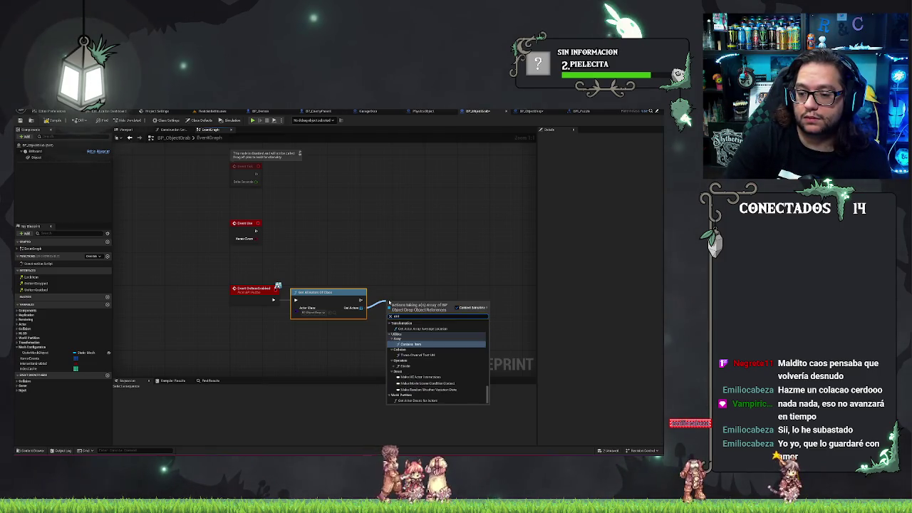
pyautogui.hotkey('ctrl', 'a')
pyautogui.write('da')
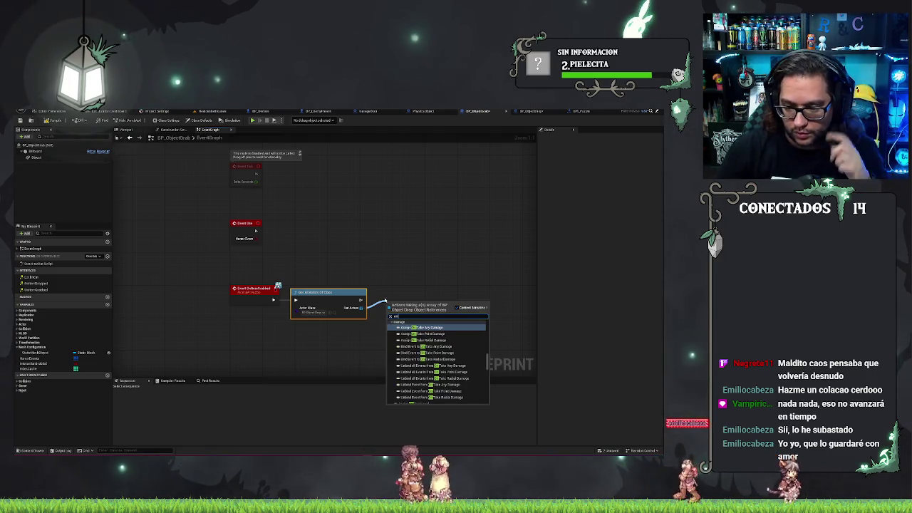
pyautogui.click(459, 276)
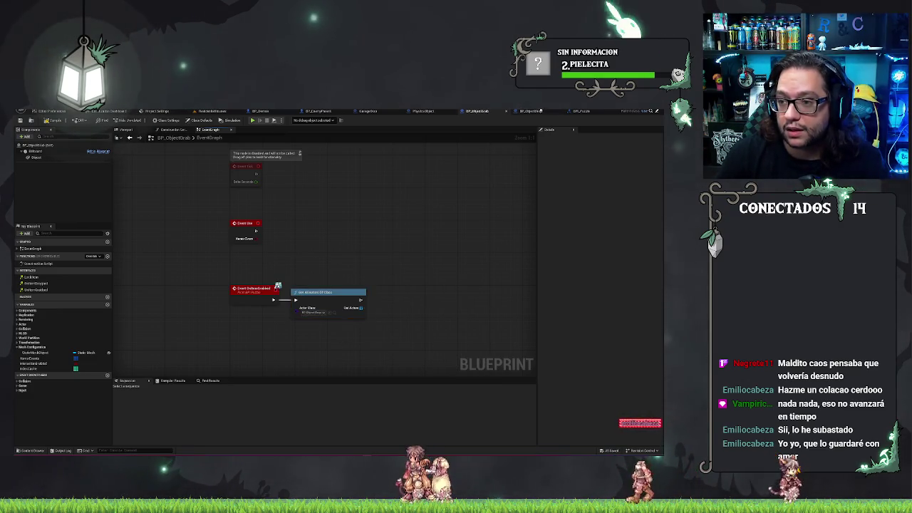
pyautogui.click(521, 112)
pyautogui.click(479, 113)
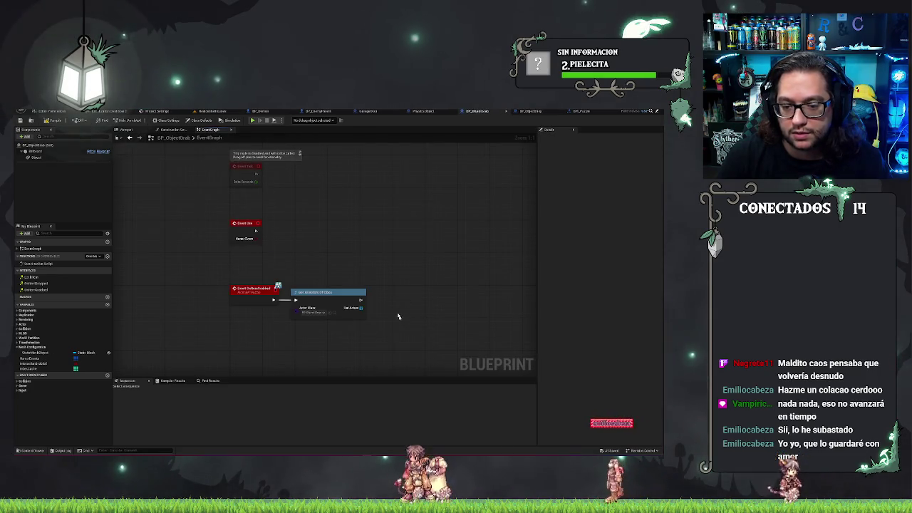
# Step: Add an On Item Dropped message node, disconnect its Target from Out Actors, move it right
pyautogui.rightClick(390, 293)
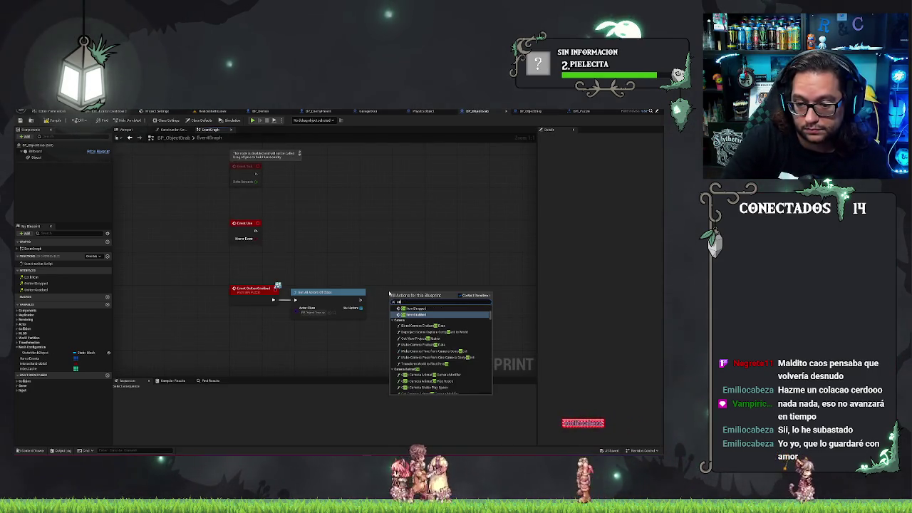
pyautogui.write('item')
pyautogui.click(413, 308)
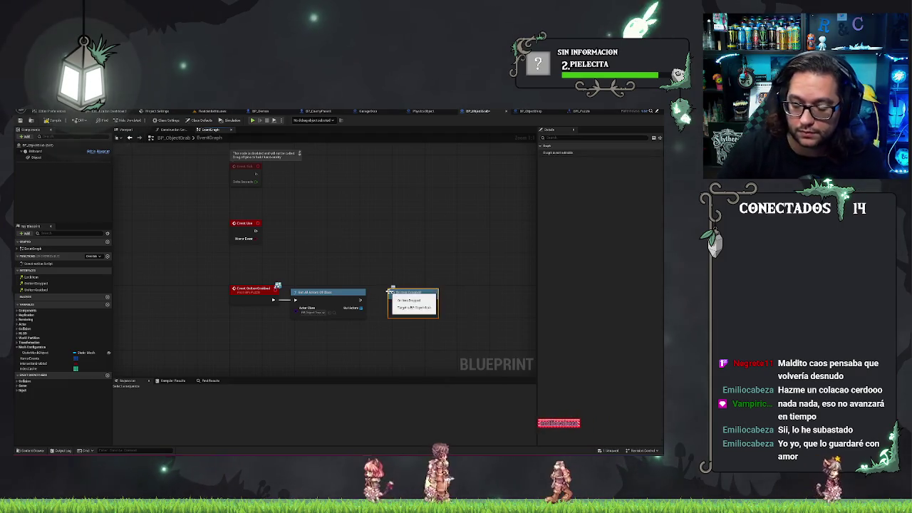
pyautogui.rightClick(392, 312)
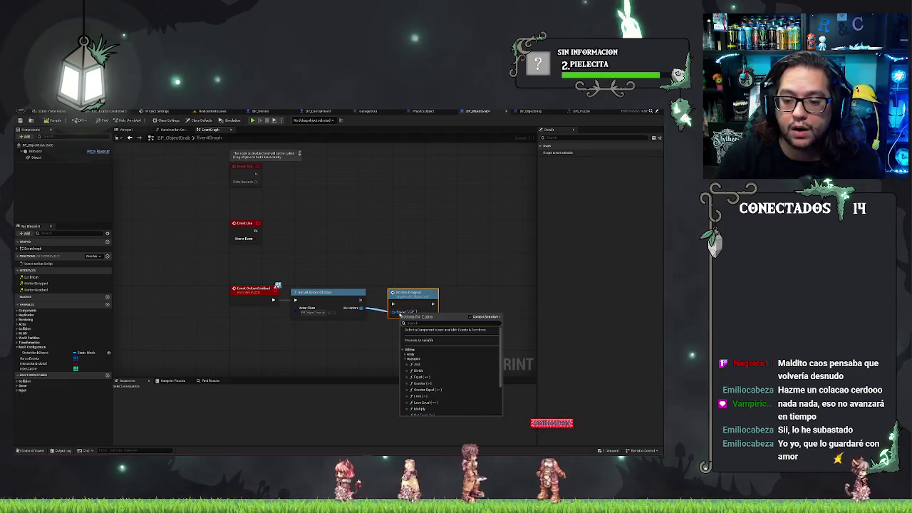
pyautogui.click(417, 320)
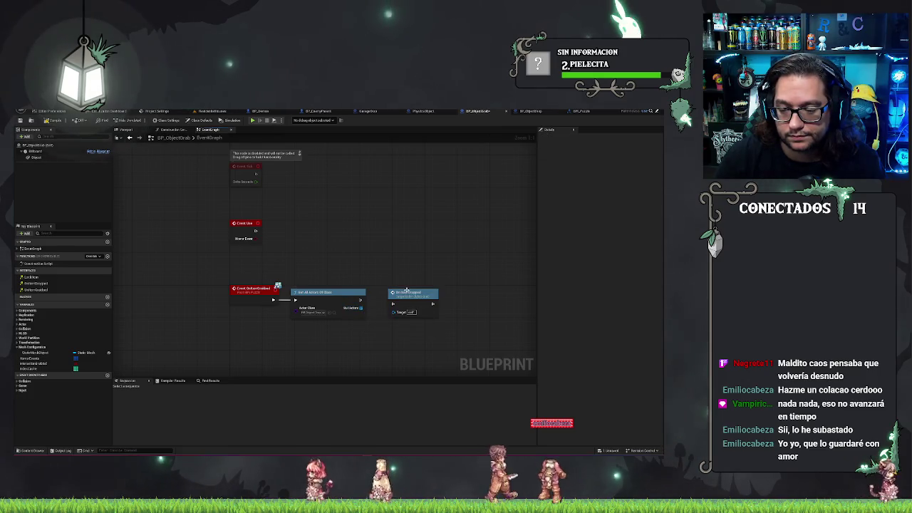
pyautogui.moveTo(412, 293); pyautogui.dragTo(453, 288)
# Step: Add a For Each Loop over Out Actors and align it with On Item Dropped
pyautogui.moveTo(358, 311); pyautogui.dragTo(385, 306)
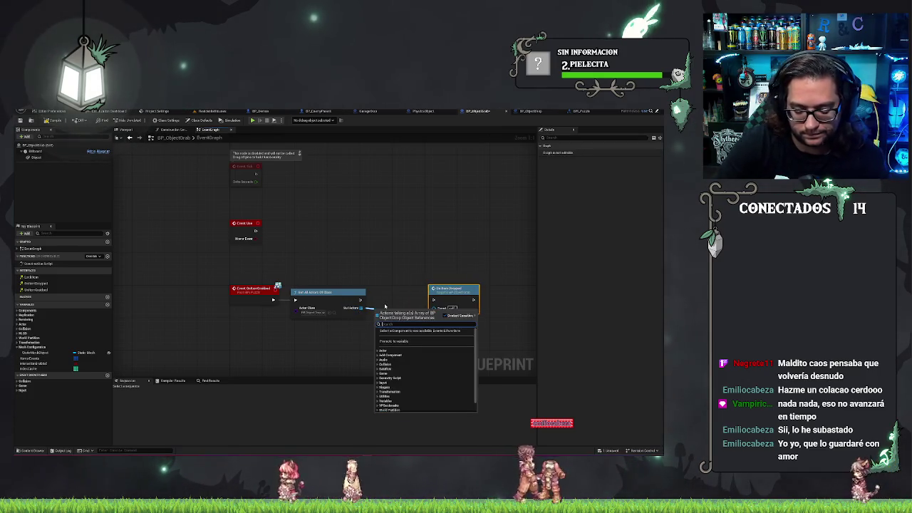
pyautogui.write('for ea')
pyautogui.press('Return')
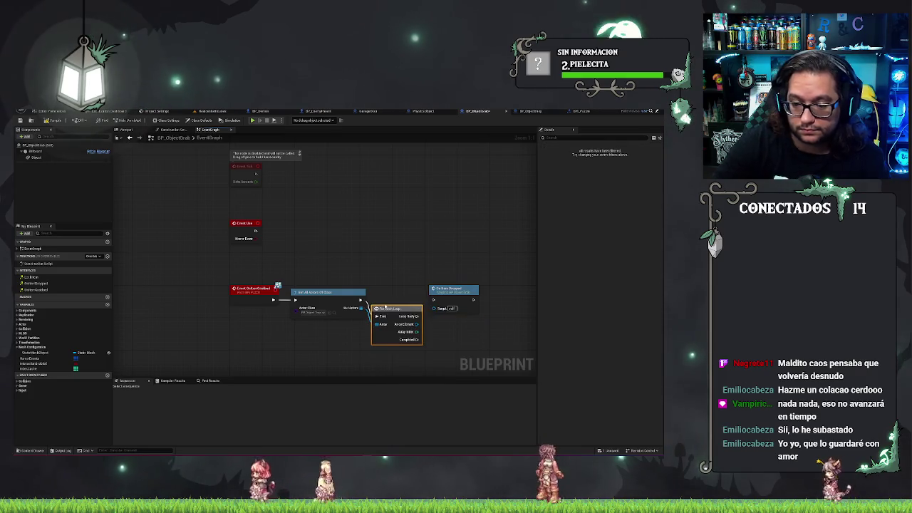
pyautogui.moveTo(388, 309); pyautogui.dragTo(393, 292)
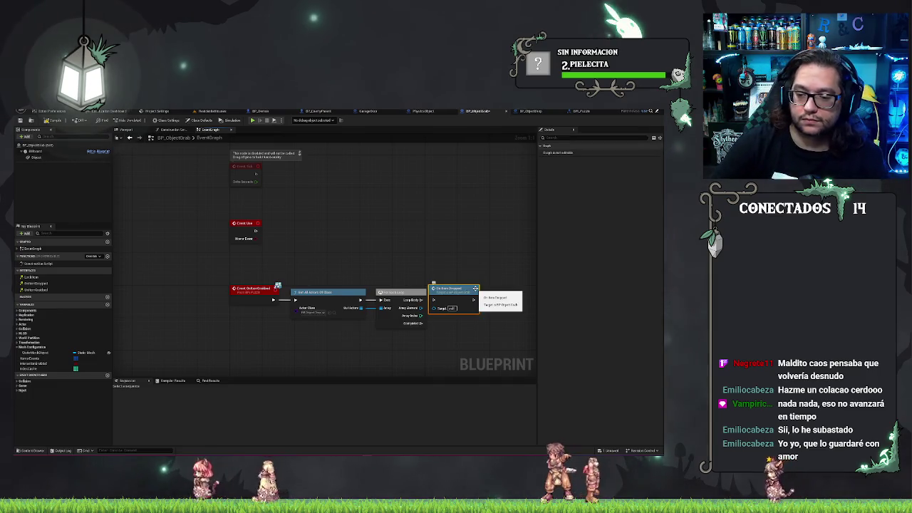
pyautogui.moveTo(470, 292); pyautogui.dragTo(477, 288)
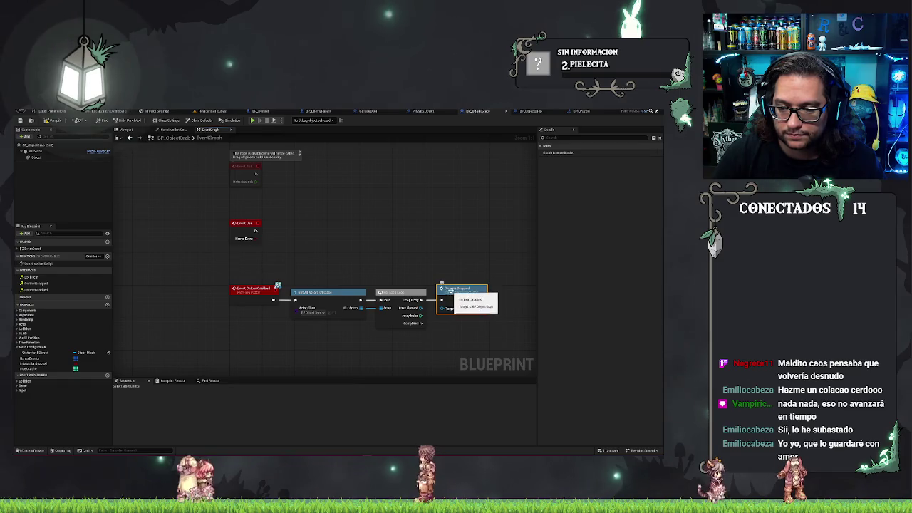
pyautogui.click(449, 266)
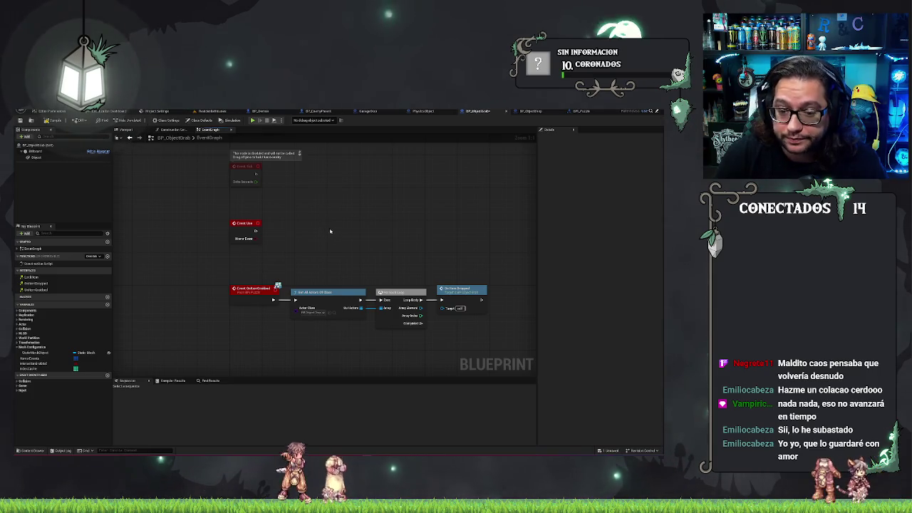
# Step: Add an On Item Dropped node from Array Element, then delete it again
pyautogui.moveTo(331, 231); pyautogui.dragTo(310, 202)
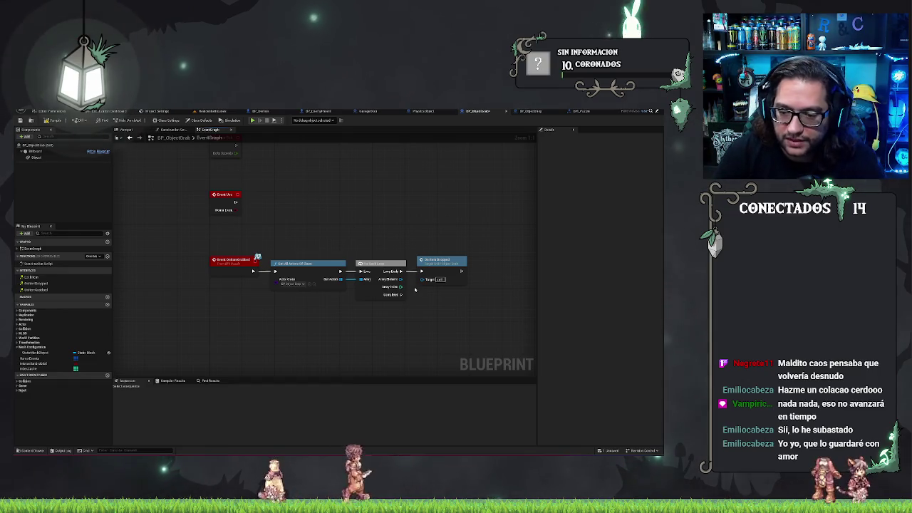
pyautogui.moveTo(401, 284); pyautogui.dragTo(425, 280)
pyautogui.click(400, 271)
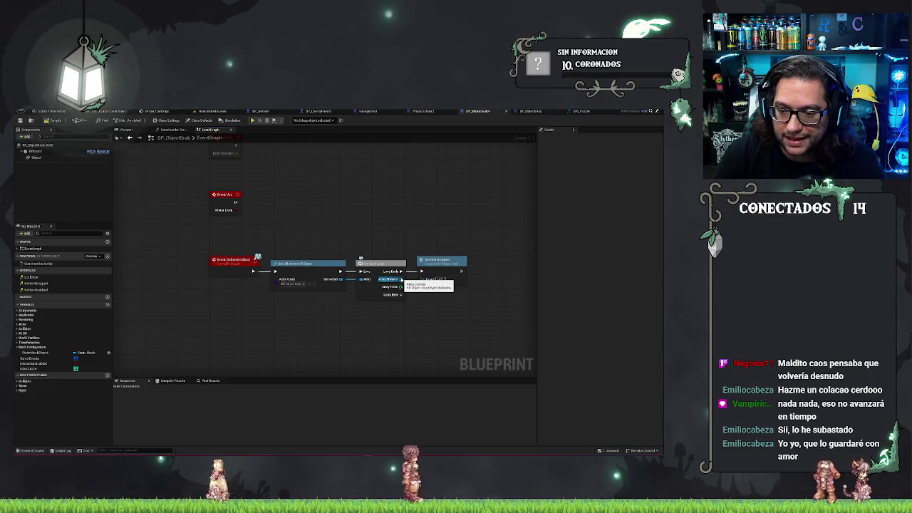
pyautogui.moveTo(401, 279); pyautogui.dragTo(426, 294)
pyautogui.write('onitemd')
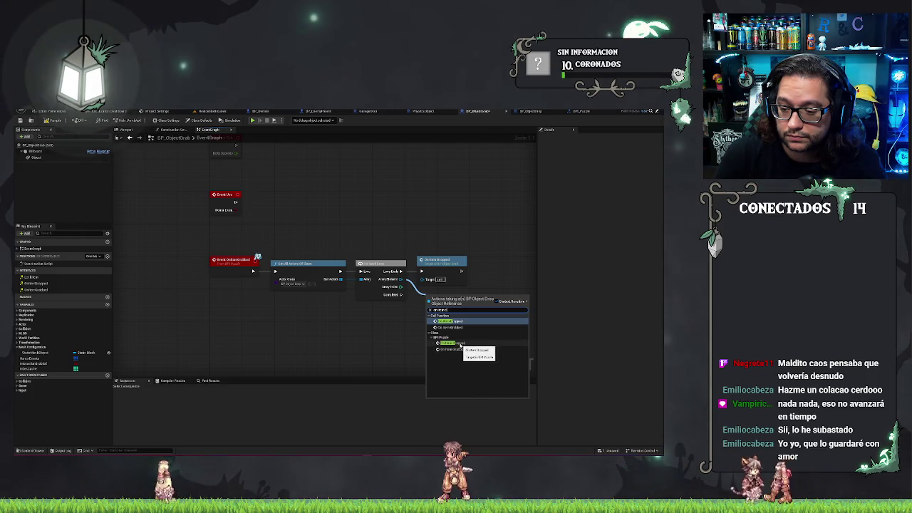
pyautogui.click(461, 345)
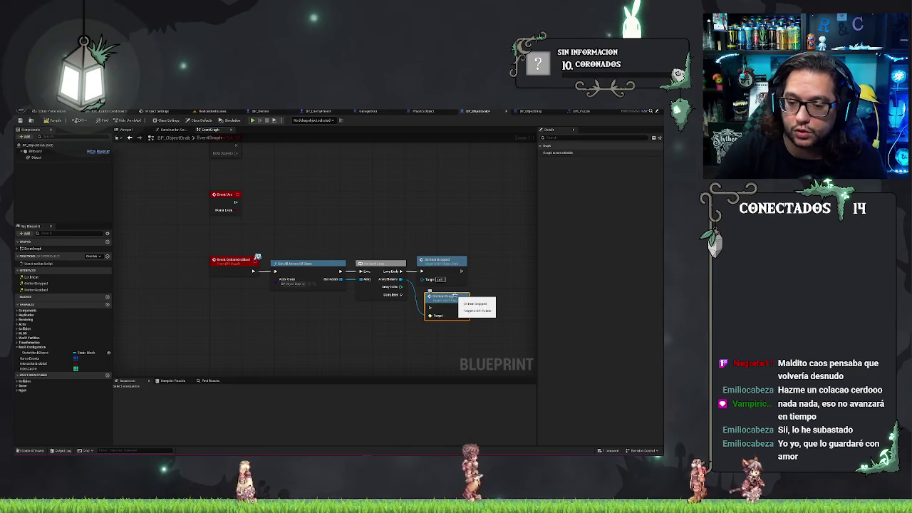
pyautogui.press('Delete')
# Step: Add the On Item Dropped message targeting the loop's Array Element
pyautogui.moveTo(401, 279); pyautogui.dragTo(434, 306)
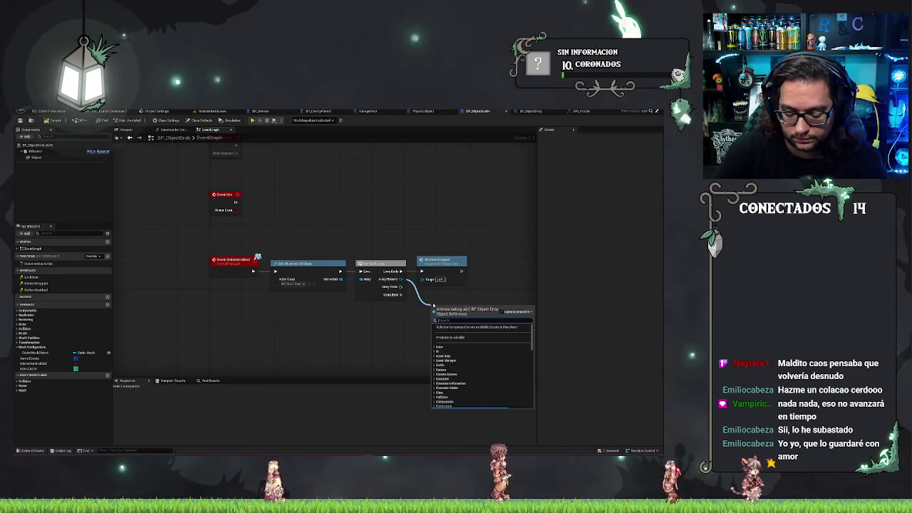
pyautogui.write('anitemdr')
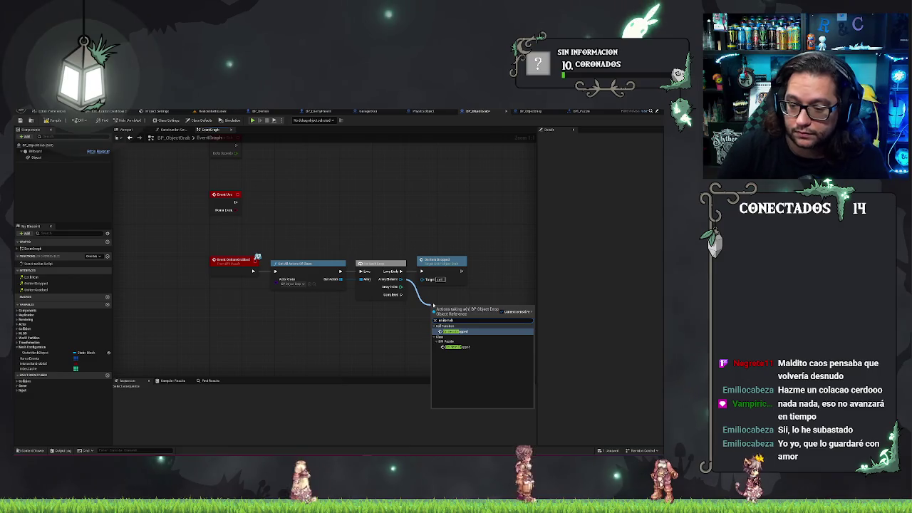
pyautogui.press('Return')
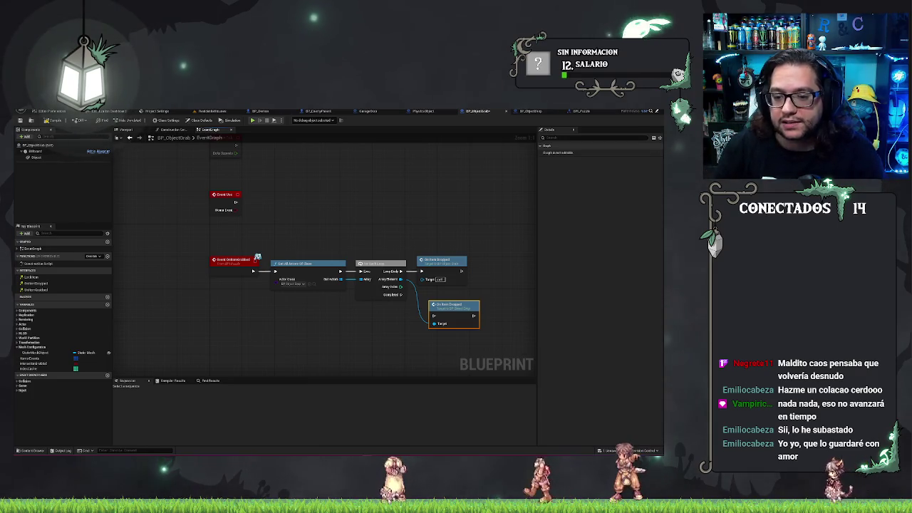
pyautogui.click(430, 204)
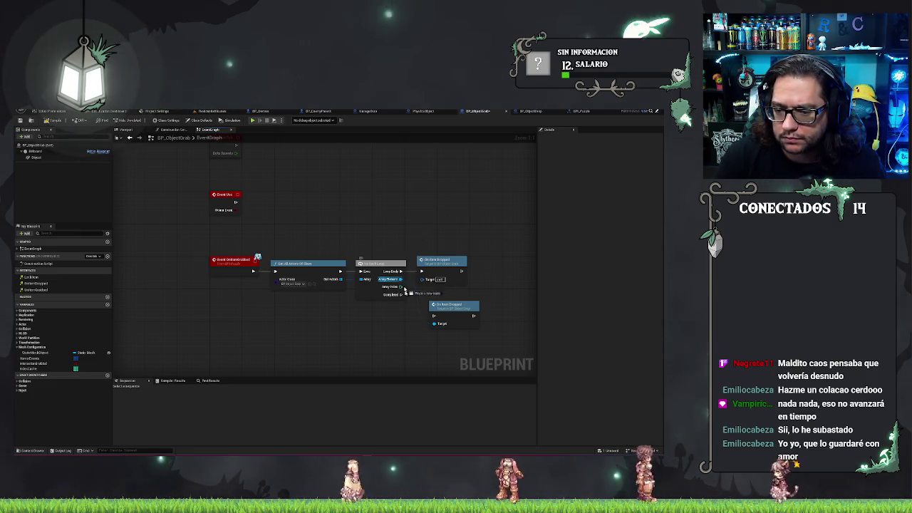
# Step: Add another On Item Dropped node from Array Element and box-select the two extra nodes
pyautogui.moveTo(404, 290); pyautogui.dragTo(415, 325)
pyautogui.write('item drop')
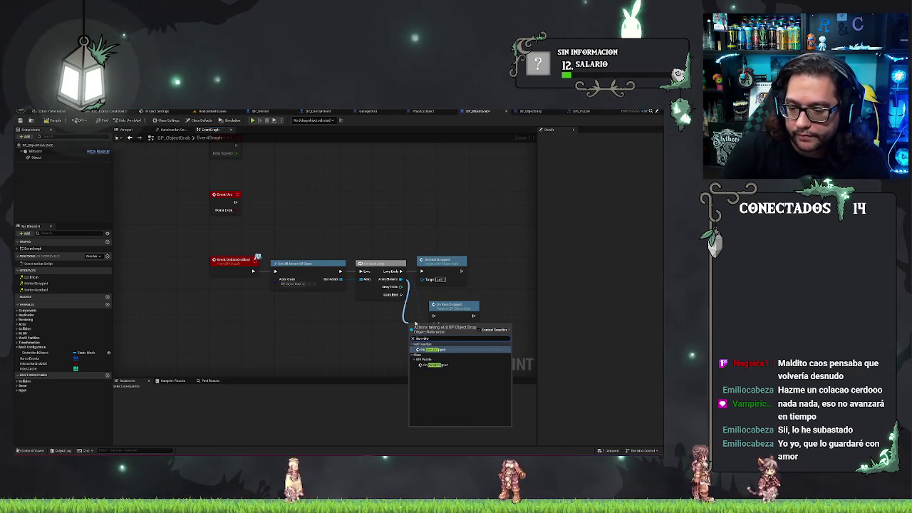
pyautogui.click(436, 365)
pyautogui.moveTo(426, 322); pyautogui.dragTo(387, 335)
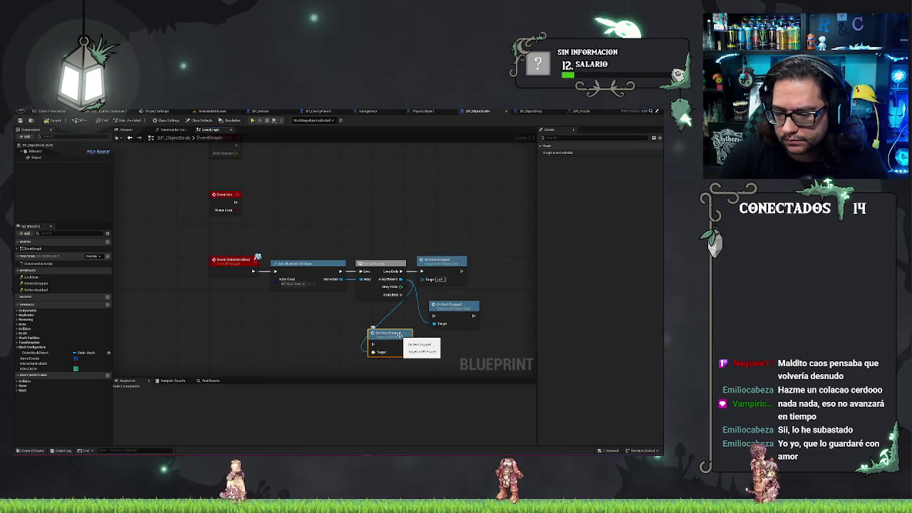
pyautogui.rightClick(482, 361)
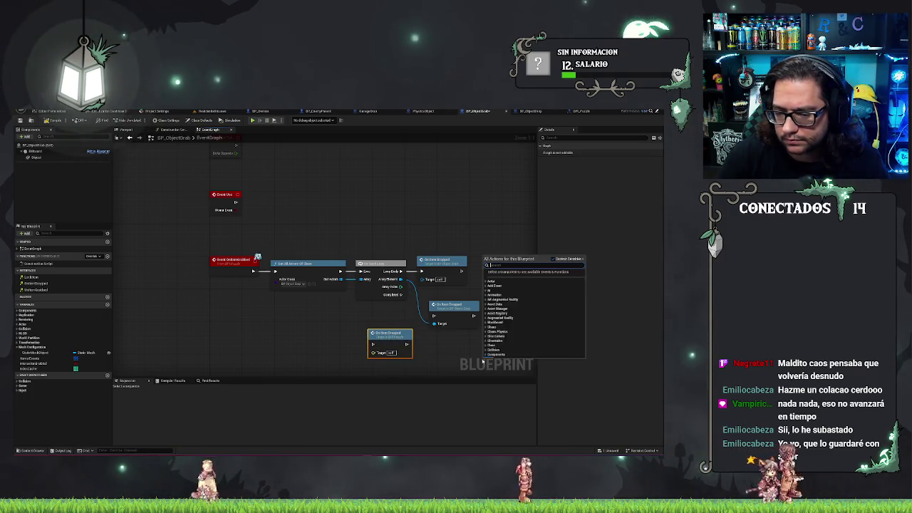
pyautogui.write('on itemdro')
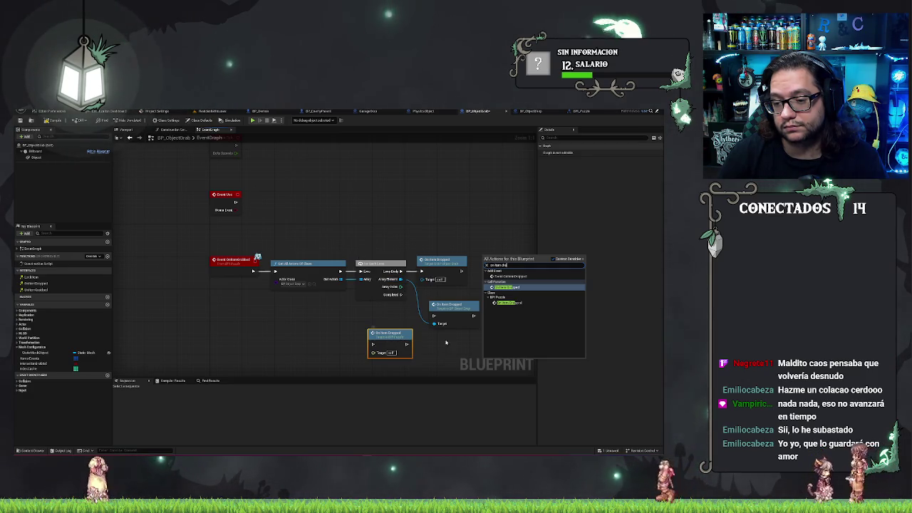
pyautogui.moveTo(447, 339); pyautogui.dragTo(439, 239)
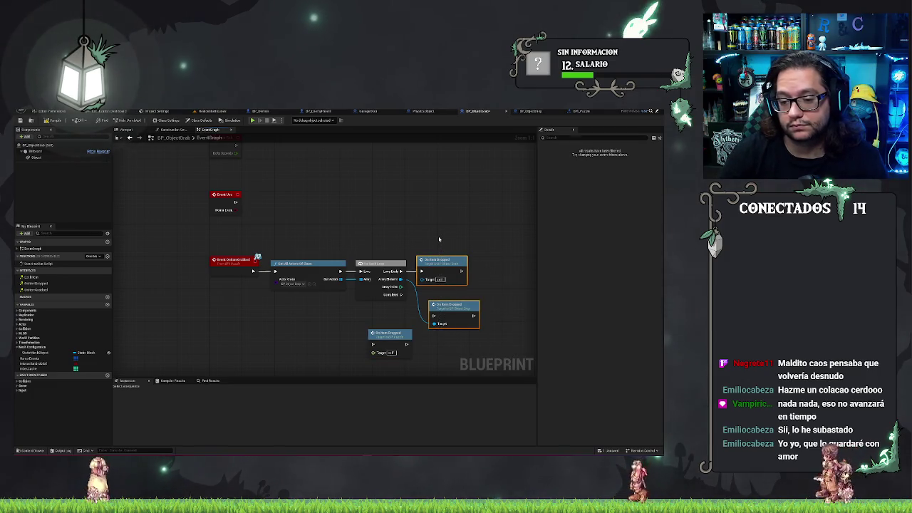
# Step: Delete all the extra On Item Dropped nodes from the graph
pyautogui.press('Delete')
pyautogui.moveTo(392, 337); pyautogui.dragTo(444, 280)
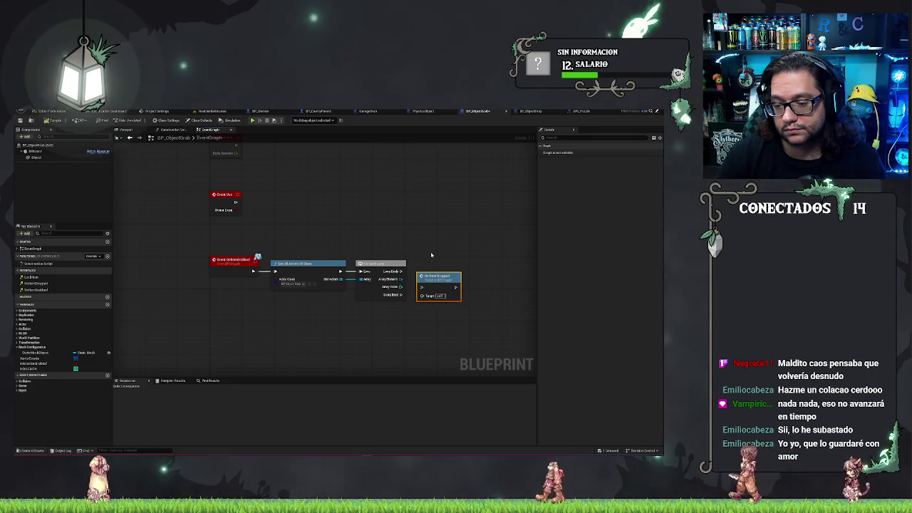
pyautogui.press('Delete')
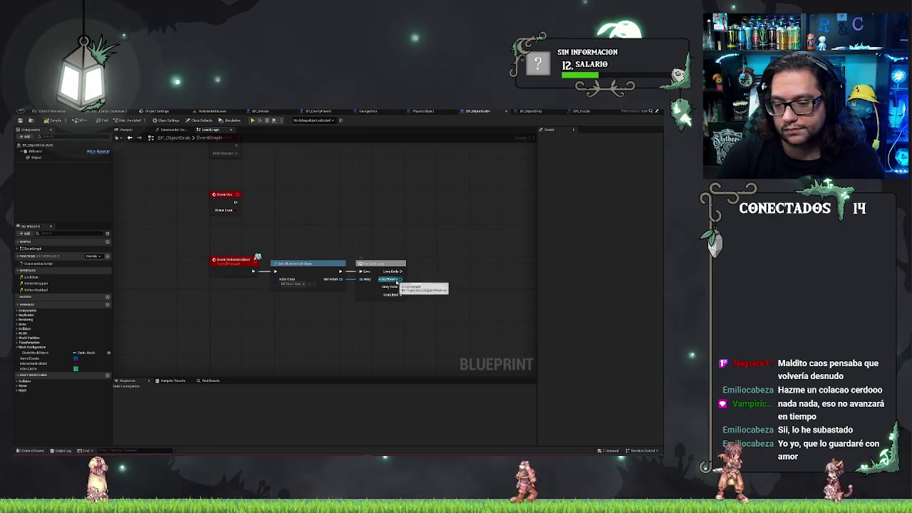
# Step: Add On Item Grabbed targeting Array Element and run it from the Loop Body
pyautogui.moveTo(397, 280); pyautogui.dragTo(426, 278)
pyautogui.write('onitemgrab')
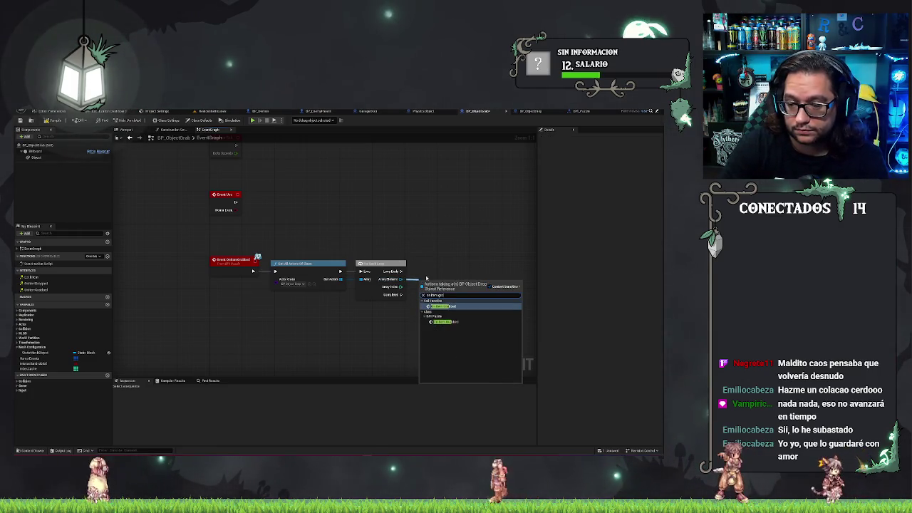
pyautogui.press('Return')
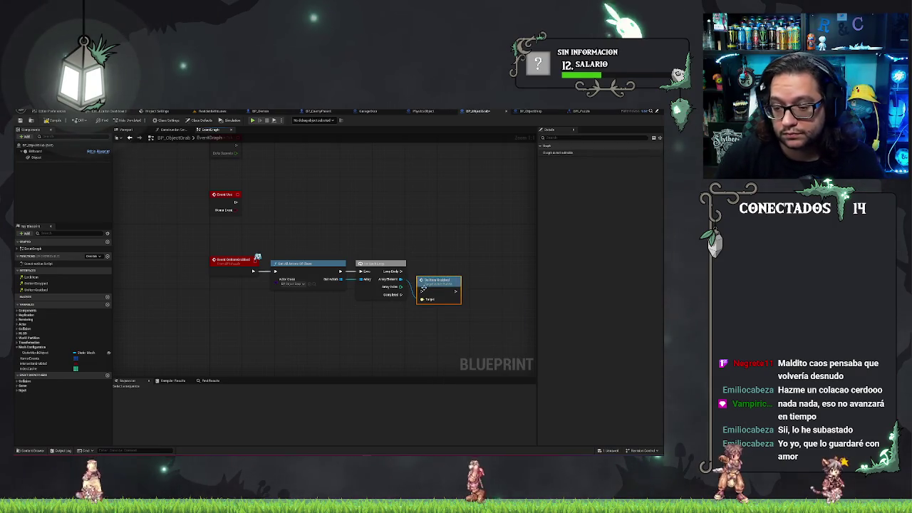
pyautogui.moveTo(422, 291)
pyautogui.mouseDown()
pyautogui.moveTo(403, 271)
pyautogui.moveTo(427, 272)
pyautogui.moveTo(421, 262)
pyautogui.mouseUp()
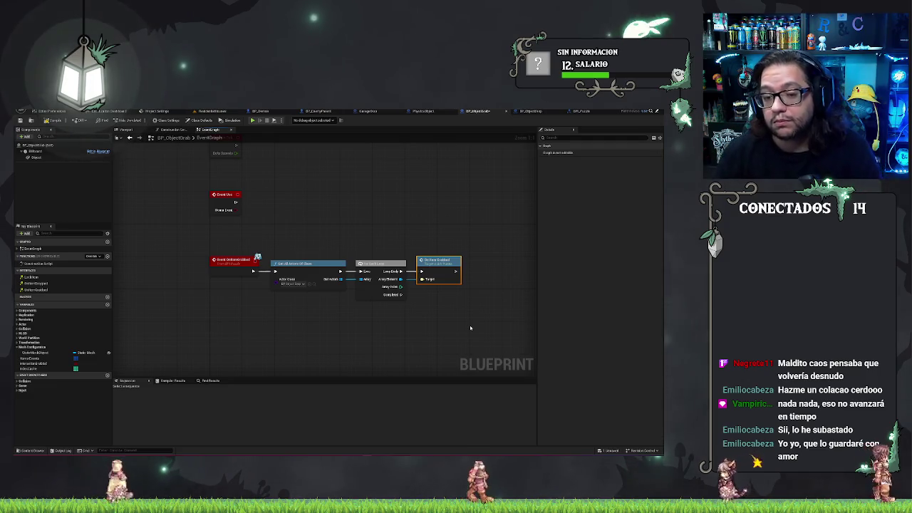
pyautogui.click(464, 216)
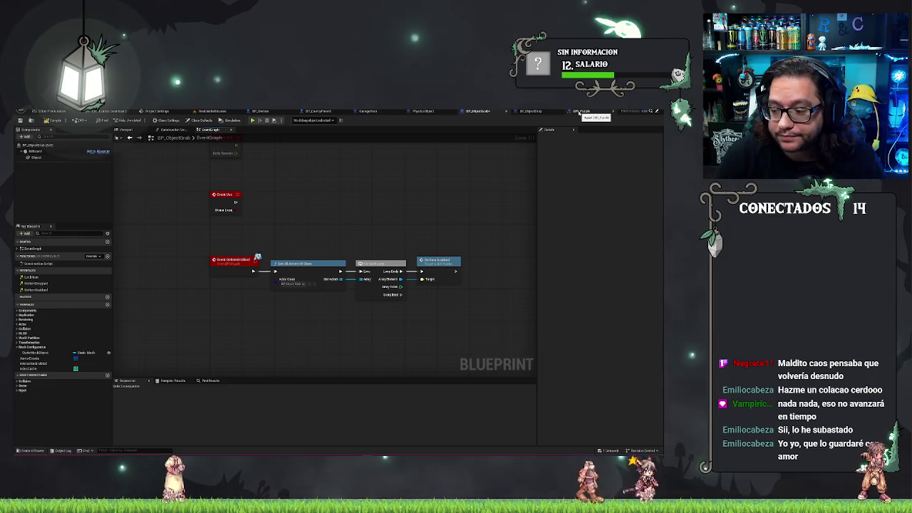
# Step: Check the BP_Puzzle and BP_ObjectDrop graphs, then return to BP_ObjectGrab
pyautogui.click(581, 113)
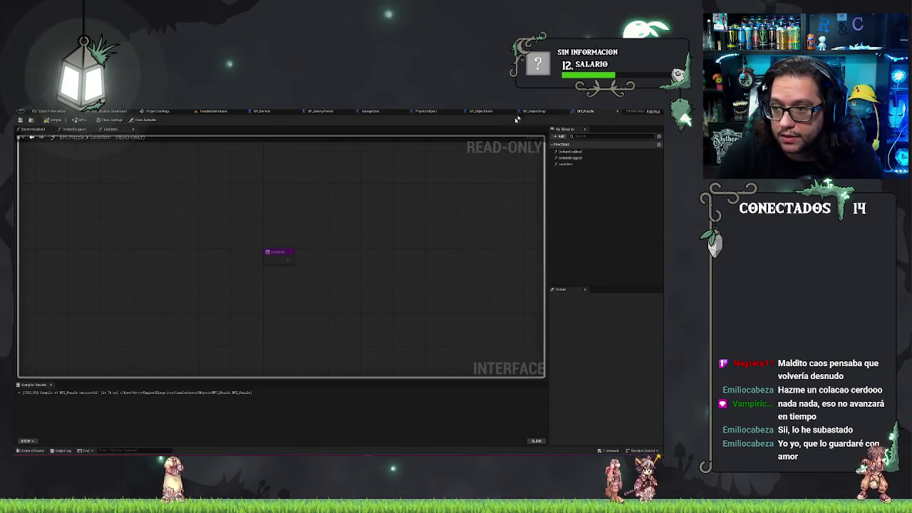
pyautogui.click(540, 111)
pyautogui.click(489, 113)
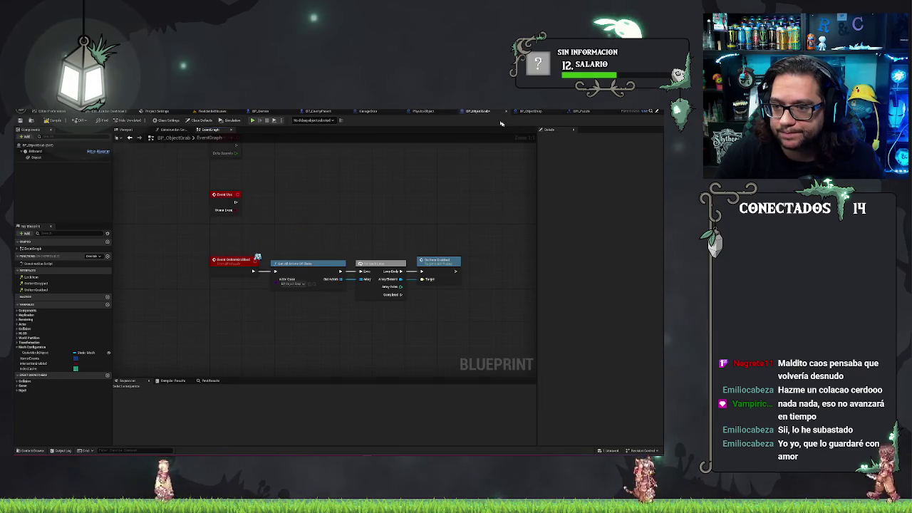
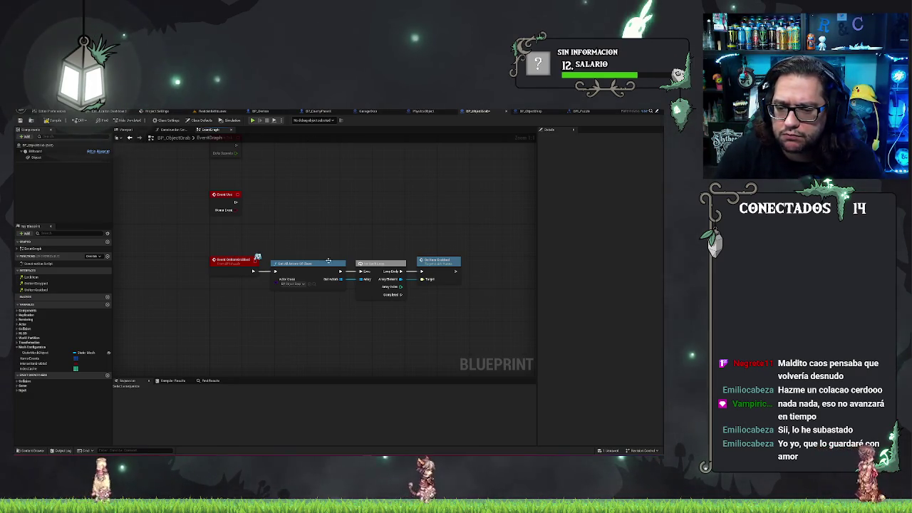
# Step: Add an Event OnItemGrabbed node to BP_ObjectDrop's graph, replacing a wrongly added call node
pyautogui.click(536, 112)
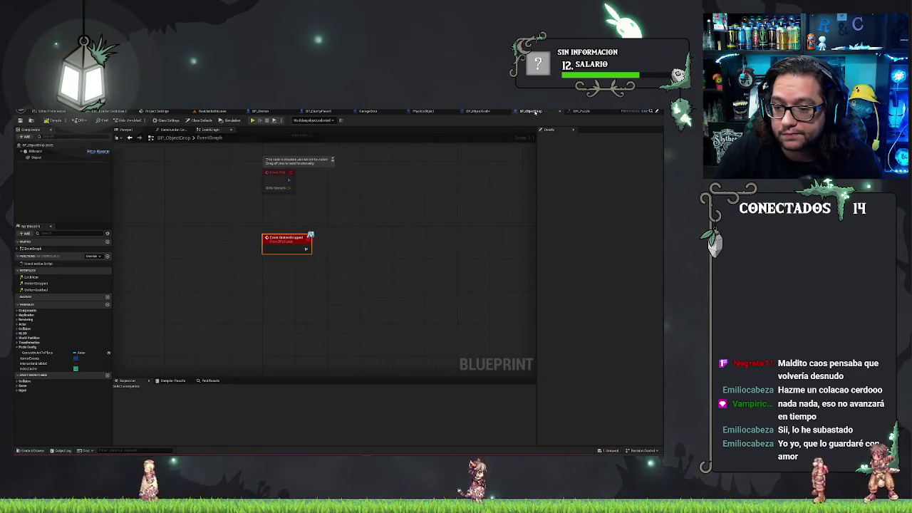
pyautogui.rightClick(271, 306)
pyautogui.write('grabbed')
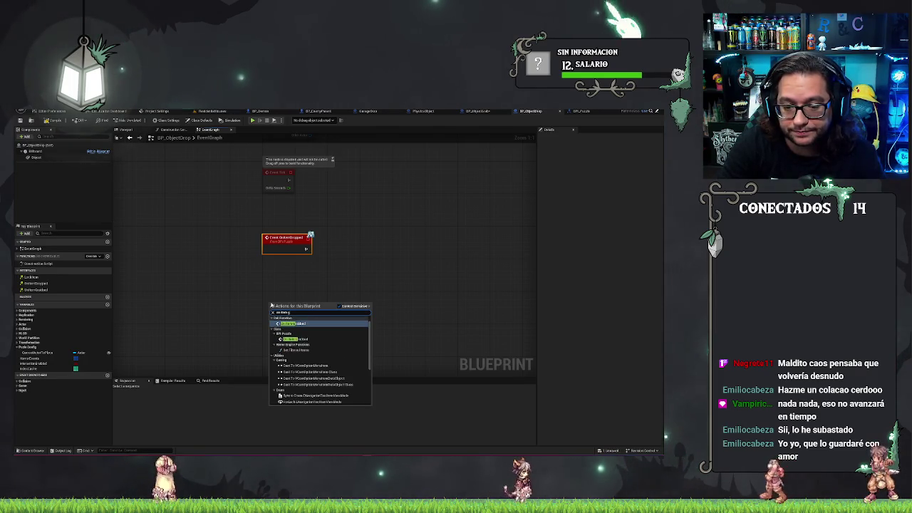
pyautogui.press('Return')
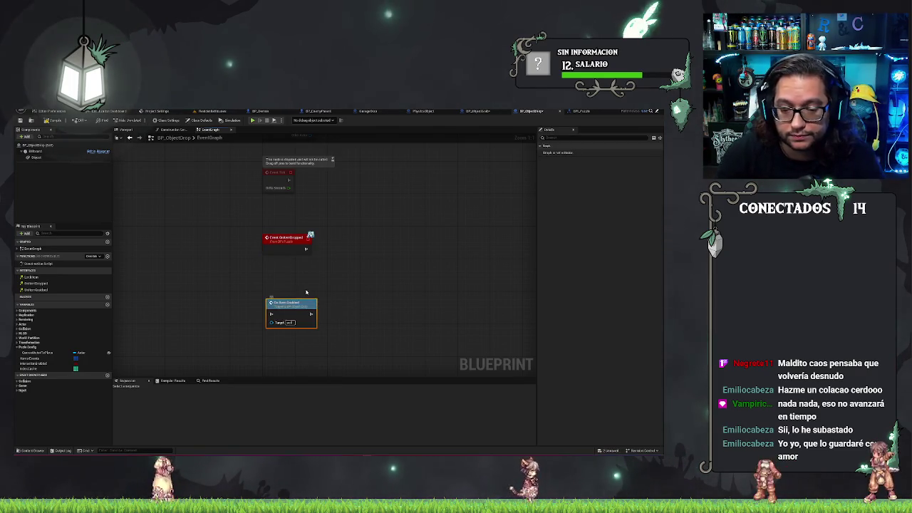
pyautogui.press('Delete')
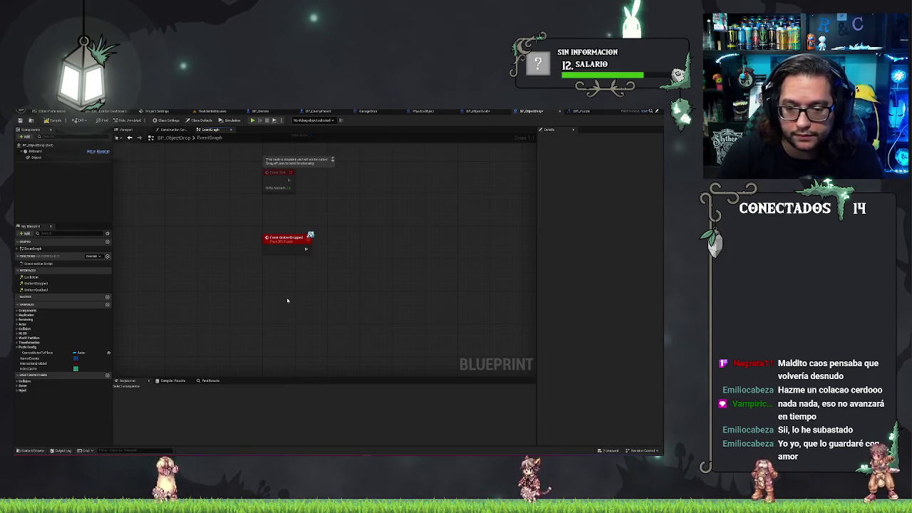
pyautogui.rightClick(287, 300)
pyautogui.write('event')
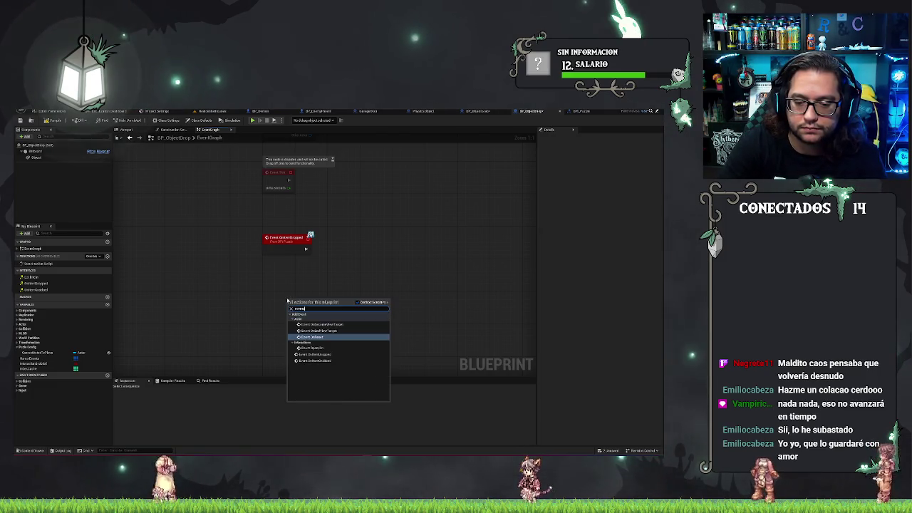
pyautogui.write(' grab')
pyautogui.press('Return')
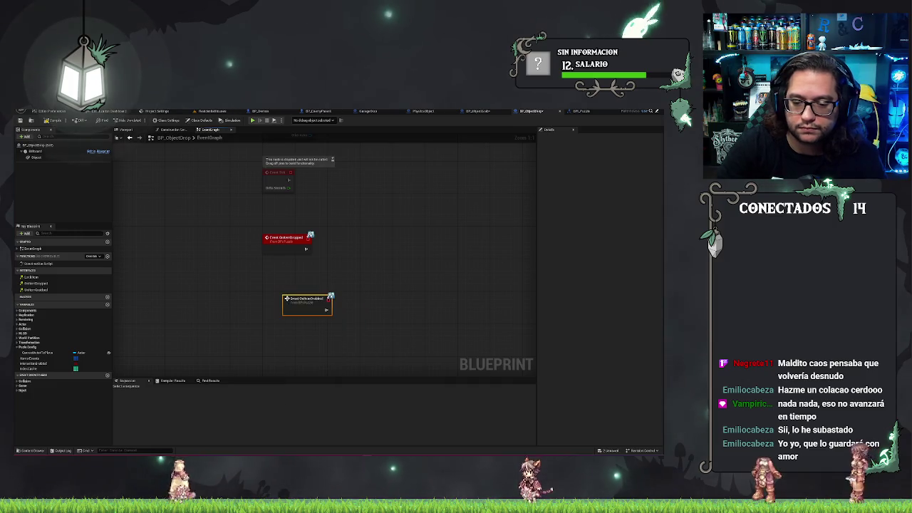
pyautogui.moveTo(318, 299); pyautogui.dragTo(298, 299)
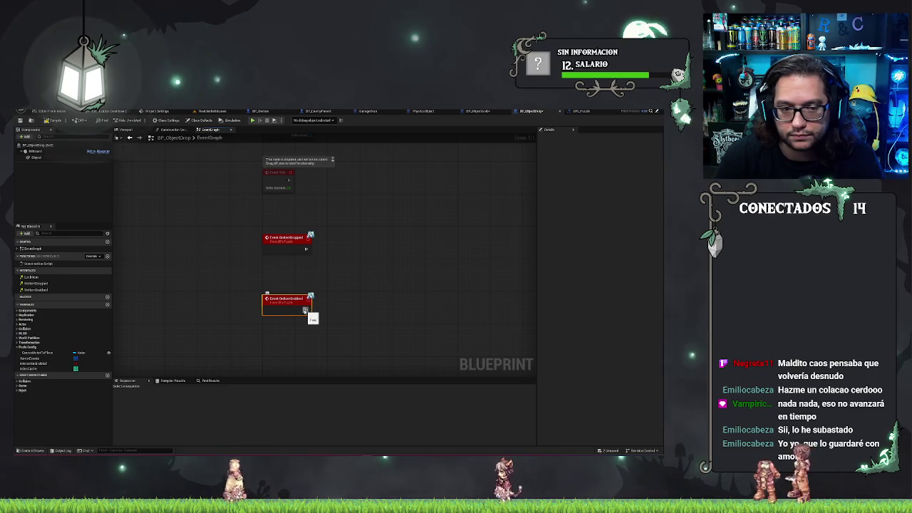
# Step: Drag in the Object component and feed its Get Static Mesh output into an Equal (==) node
pyautogui.moveTo(33, 156)
pyautogui.mouseDown()
pyautogui.moveTo(295, 318)
pyautogui.moveTo(287, 330)
pyautogui.moveTo(330, 336)
pyautogui.mouseUp()
pyautogui.write('get mesh')
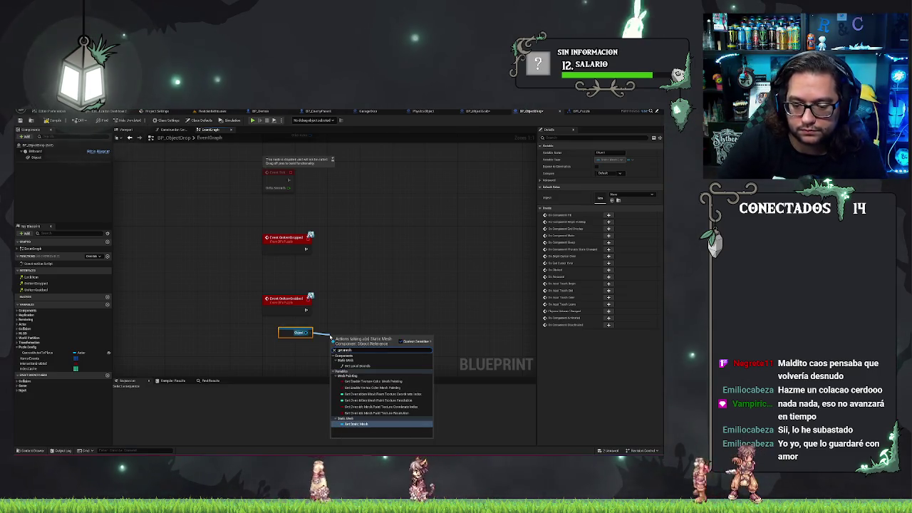
pyautogui.press('Return')
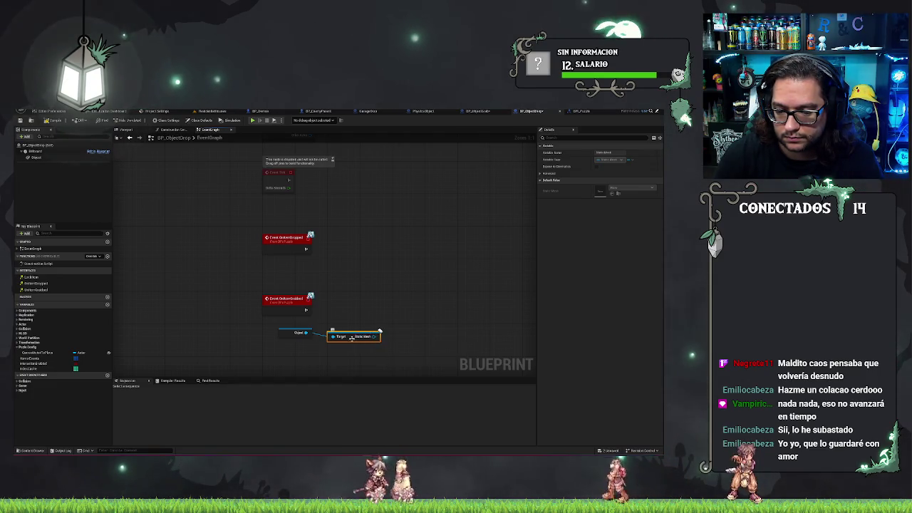
pyautogui.moveTo(351, 339); pyautogui.dragTo(344, 337)
pyautogui.moveTo(257, 325)
pyautogui.mouseDown()
pyautogui.moveTo(358, 348)
pyautogui.moveTo(385, 333)
pyautogui.mouseUp()
pyautogui.write('equal')
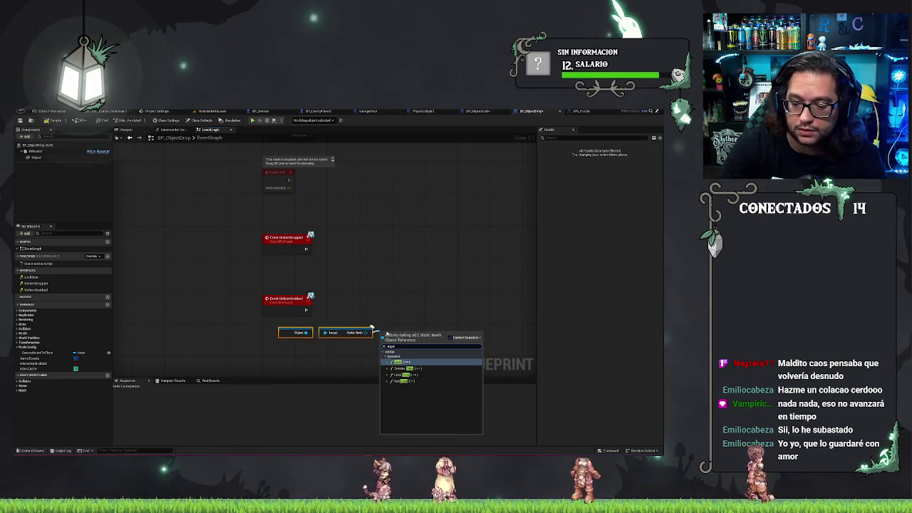
pyautogui.press('Return')
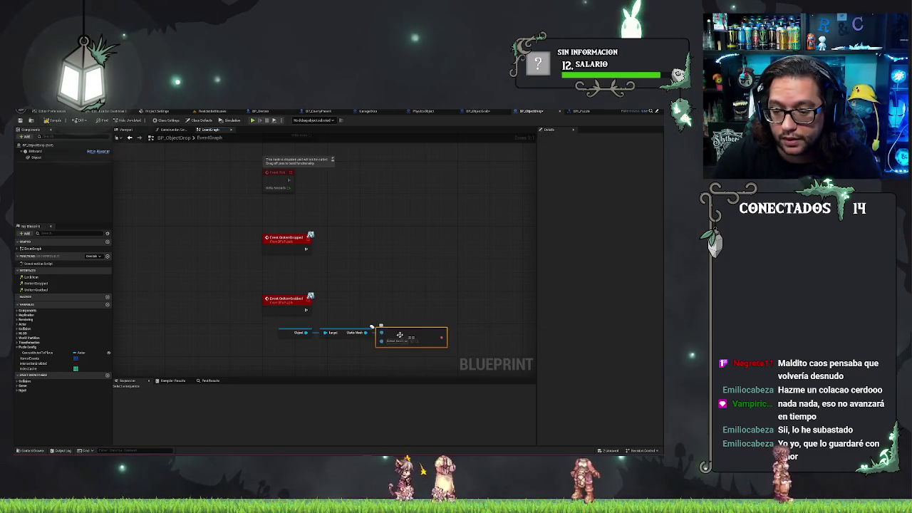
pyautogui.moveTo(271, 324); pyautogui.dragTo(374, 346)
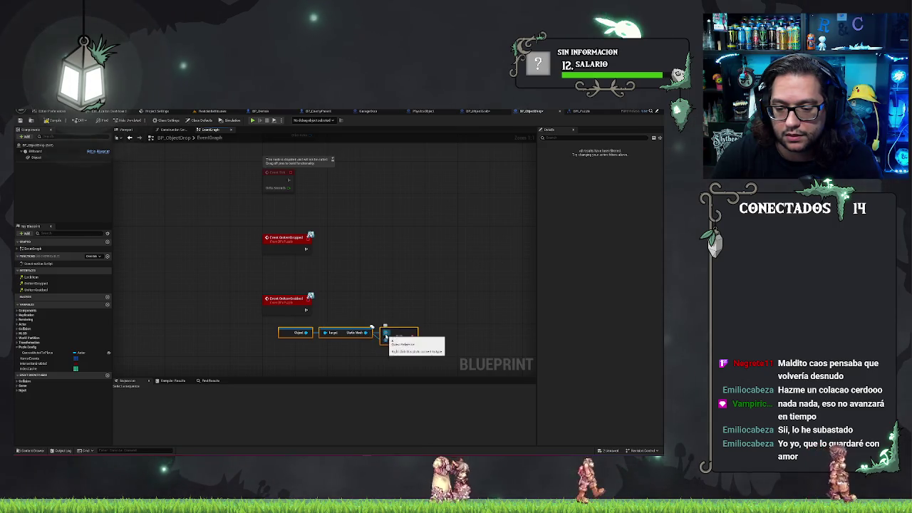
pyautogui.click(297, 301)
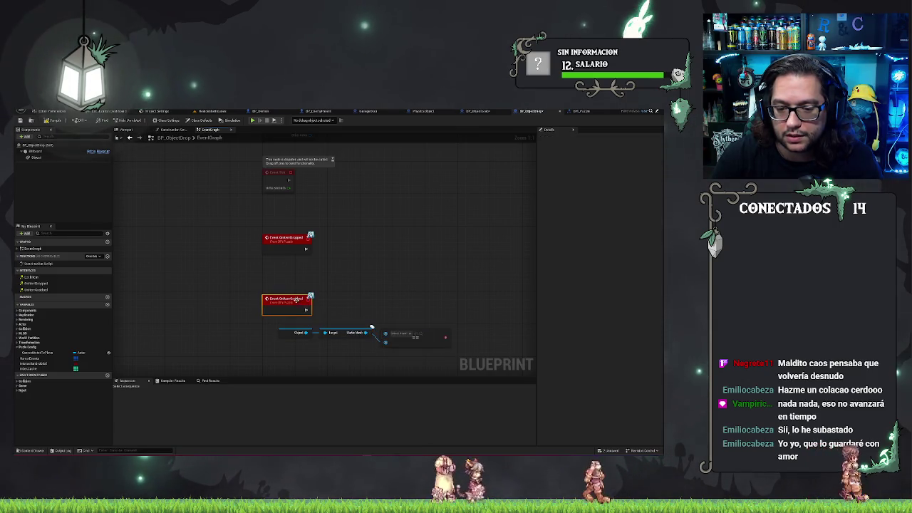
pyautogui.click(582, 112)
# Step: Add a new Static Mesh-type input to BP_Puzzle's OnItemGrabbed function and begin renaming it
pyautogui.click(574, 152)
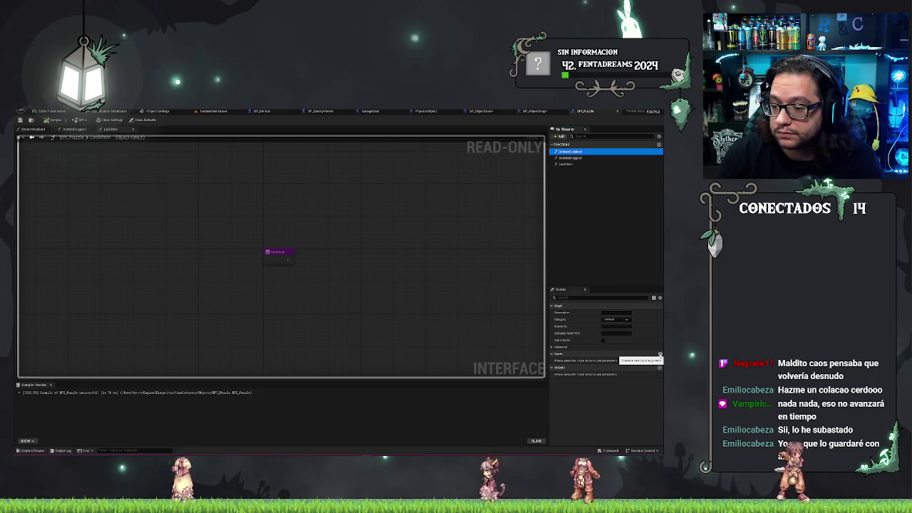
pyautogui.click(660, 354)
pyautogui.click(617, 362)
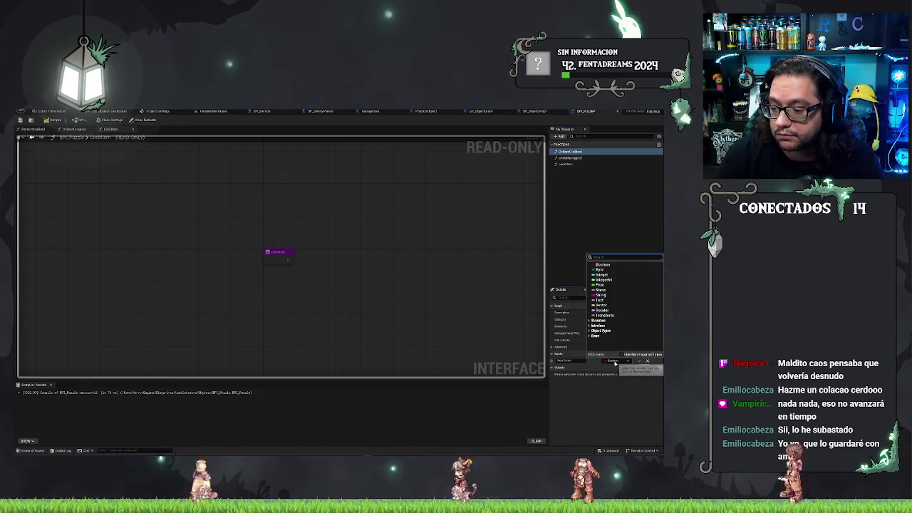
pyautogui.write('static mesh')
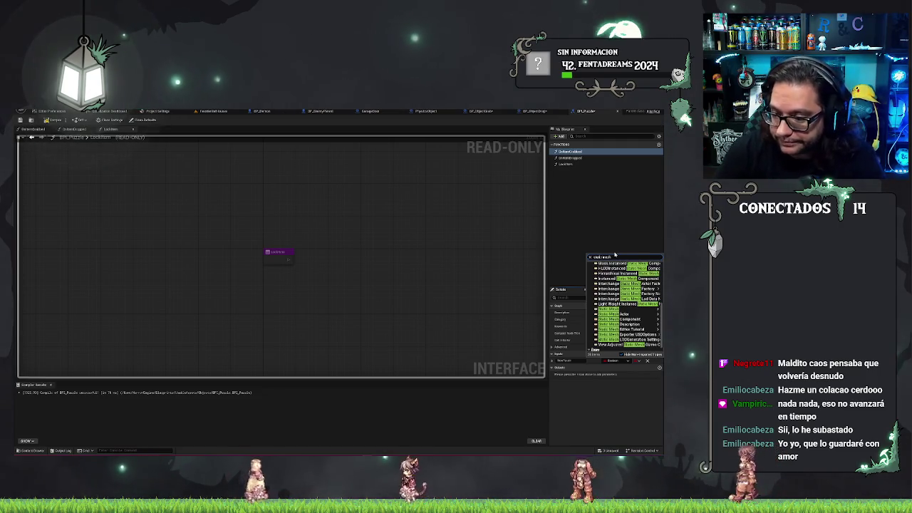
pyautogui.click(584, 313)
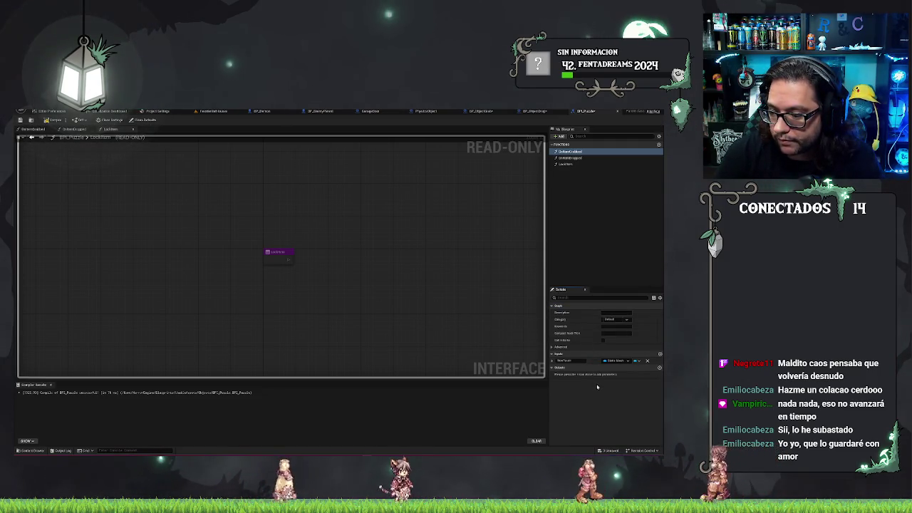
pyautogui.click(578, 361)
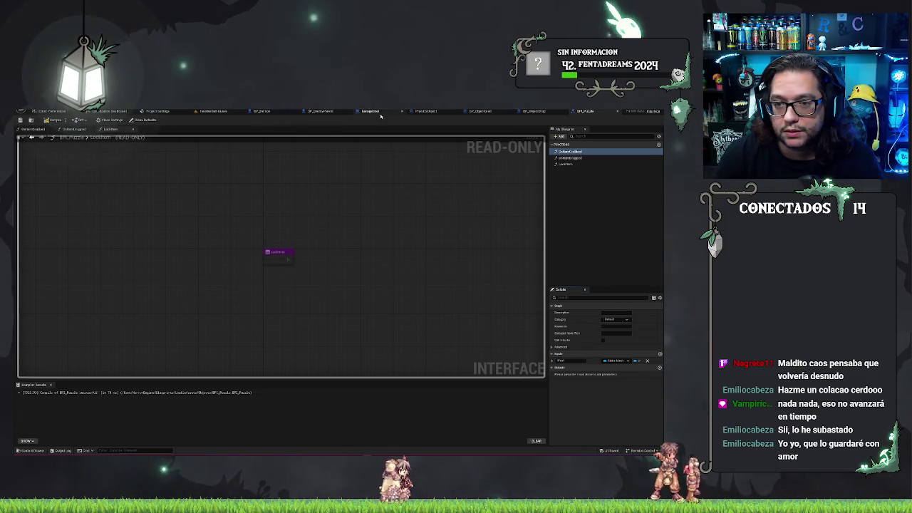
# Step: In BP_ObjectGrab, wire the StaticMeshObject variable into the On Item Grabbed call's Mesh pin
pyautogui.click(539, 112)
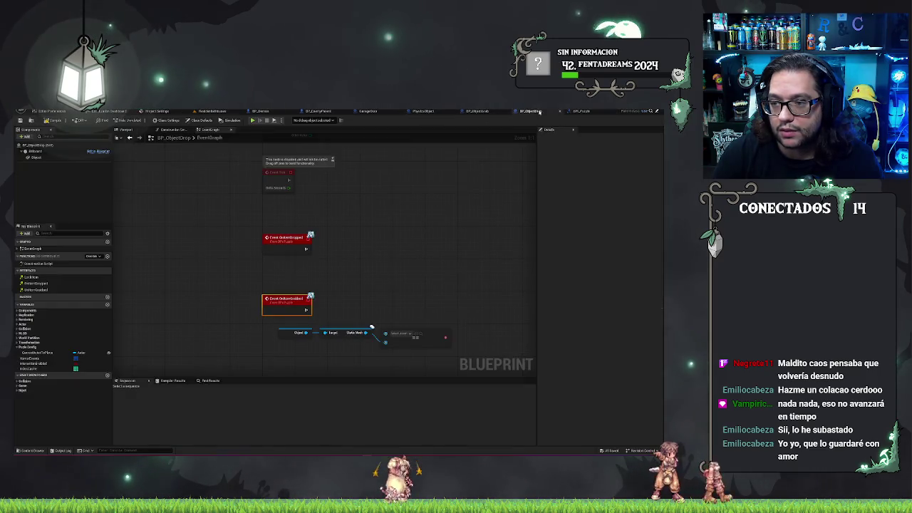
pyautogui.click(486, 111)
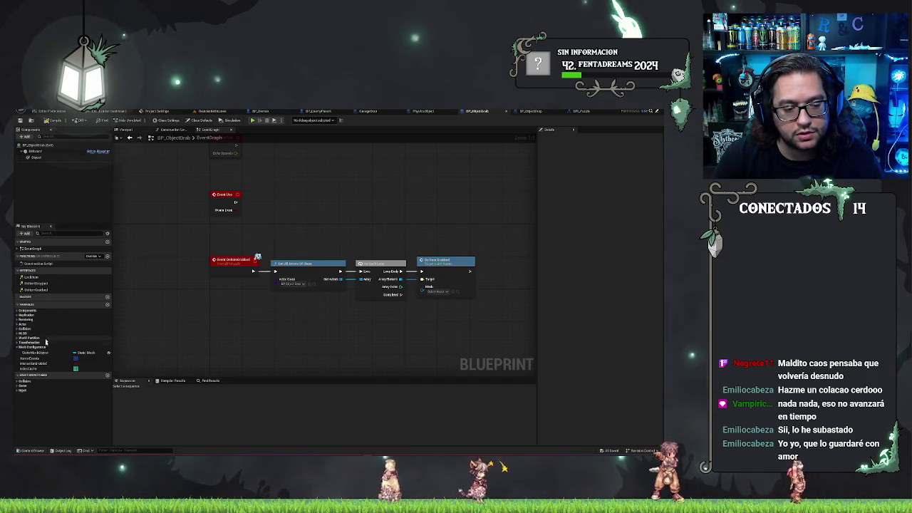
pyautogui.moveTo(37, 352)
pyautogui.mouseDown()
pyautogui.moveTo(363, 337)
pyautogui.moveTo(422, 291)
pyautogui.mouseUp()
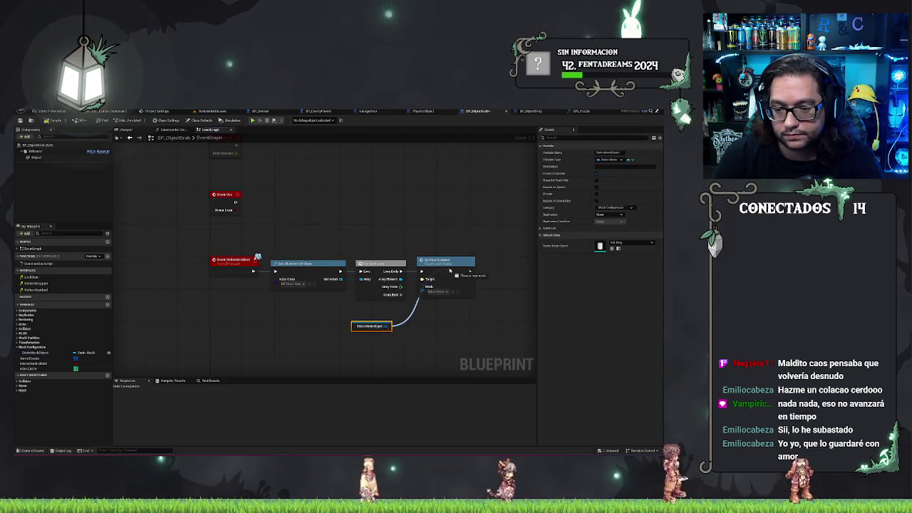
pyautogui.moveTo(354, 326); pyautogui.dragTo(370, 306)
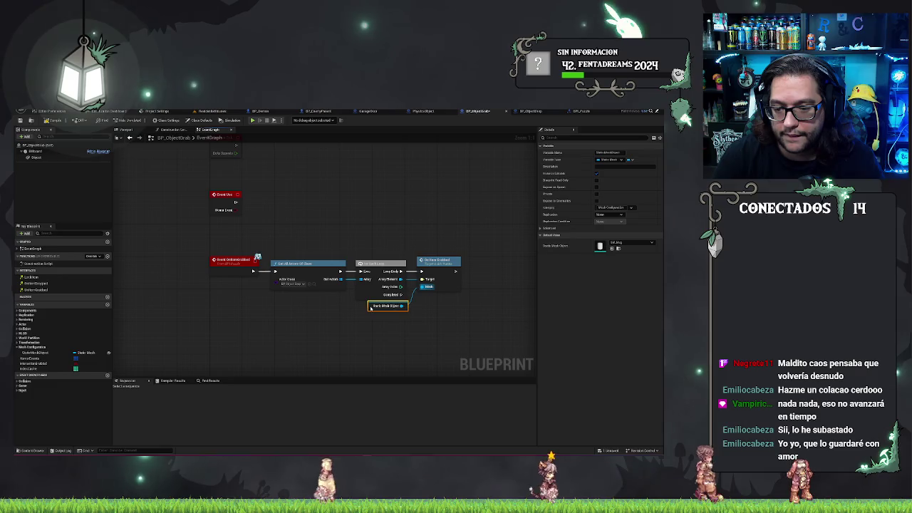
pyautogui.click(440, 311)
pyautogui.click(531, 111)
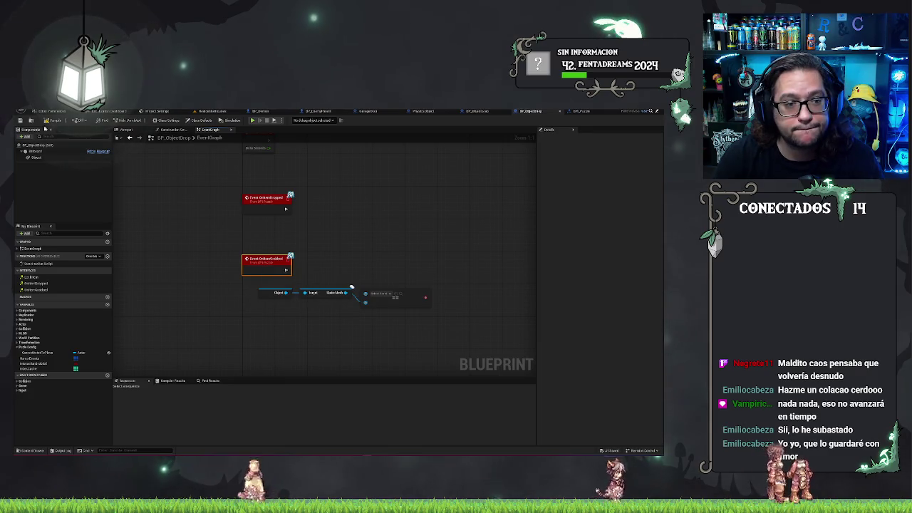
# Step: Wire the event's Mesh into the Equal node and its result into the Branch condition
pyautogui.moveTo(347, 293)
pyautogui.mouseDown()
pyautogui.moveTo(396, 298)
pyautogui.moveTo(405, 264)
pyautogui.mouseUp()
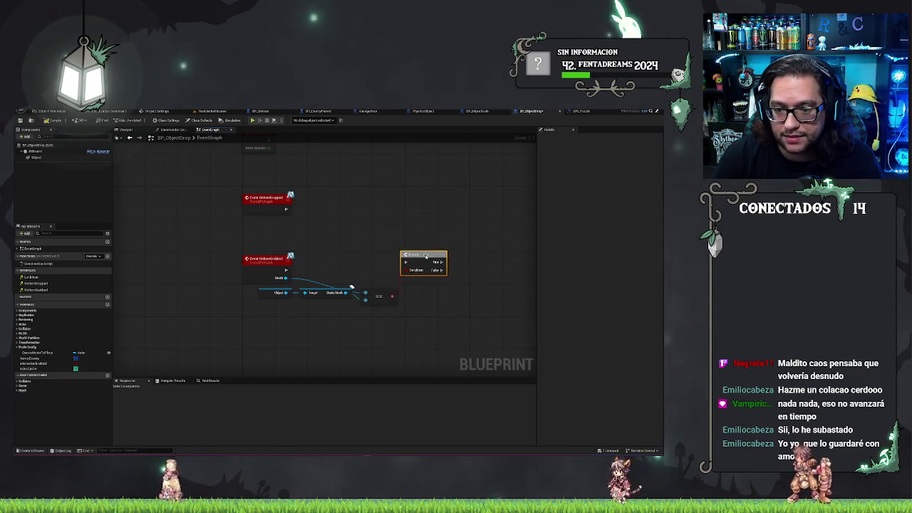
pyautogui.moveTo(255, 318); pyautogui.dragTo(396, 287)
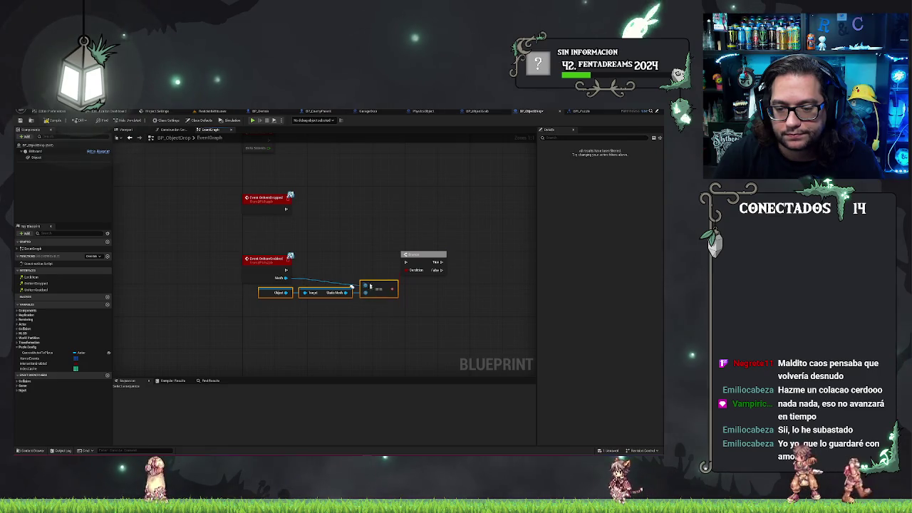
pyautogui.moveTo(375, 283); pyautogui.dragTo(369, 279)
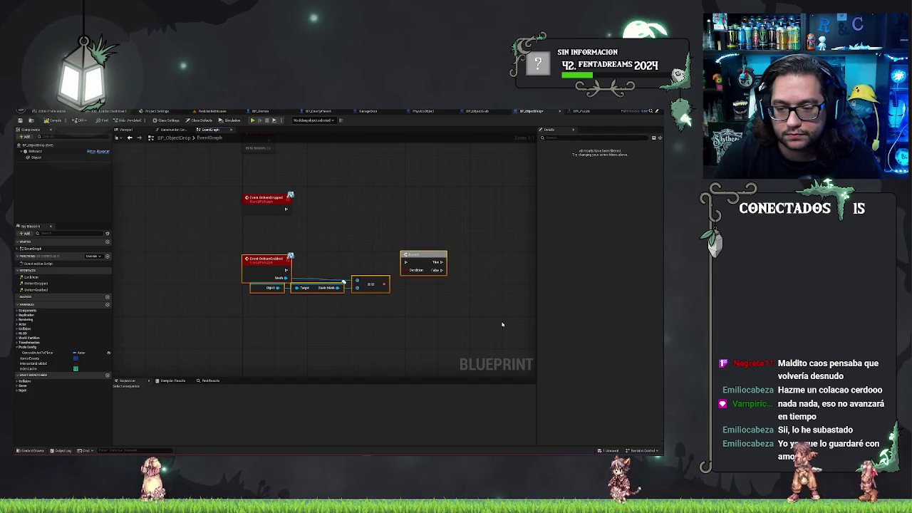
pyautogui.moveTo(414, 254)
pyautogui.mouseDown()
pyautogui.moveTo(414, 269)
pyautogui.moveTo(285, 282)
pyautogui.mouseUp()
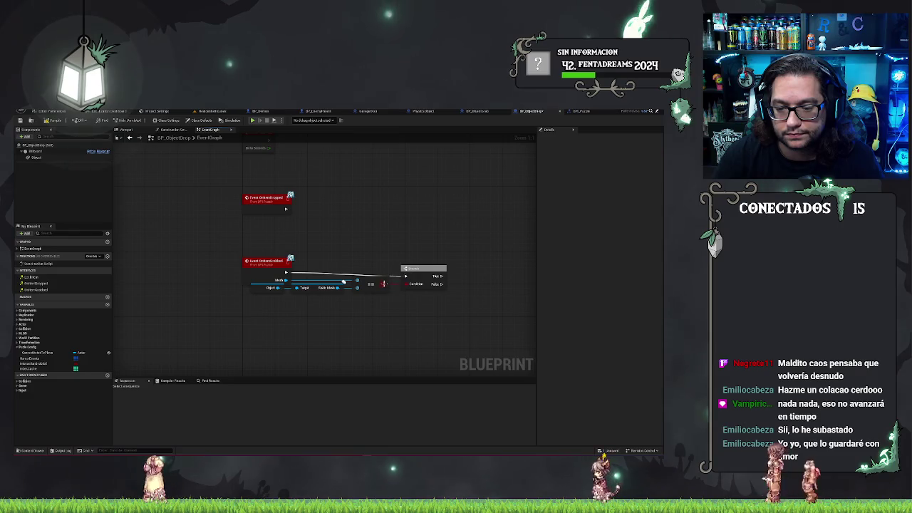
pyautogui.click(363, 240)
pyautogui.moveTo(385, 284); pyautogui.dragTo(407, 282)
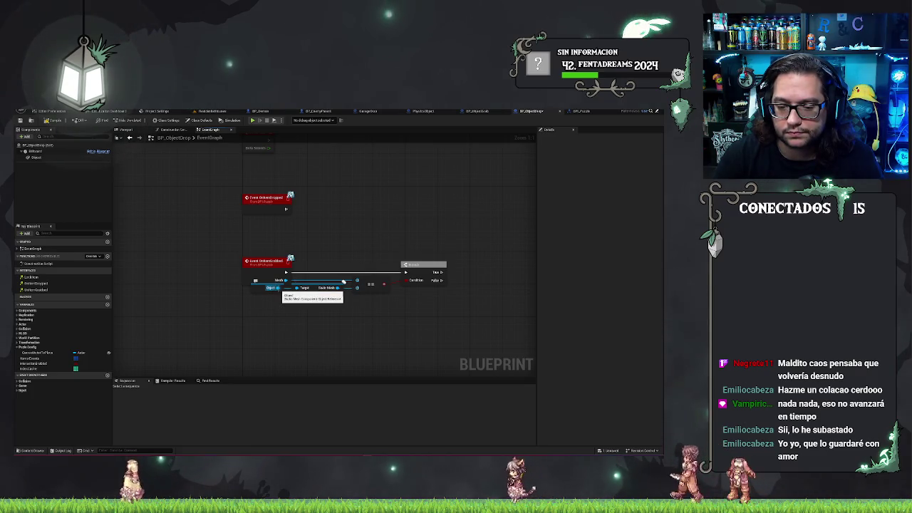
# Step: Add a Get Static Mesh node from the Object component via a 'get static mesh' search
pyautogui.moveTo(277, 288); pyautogui.dragTo(299, 312)
pyautogui.write('get static')
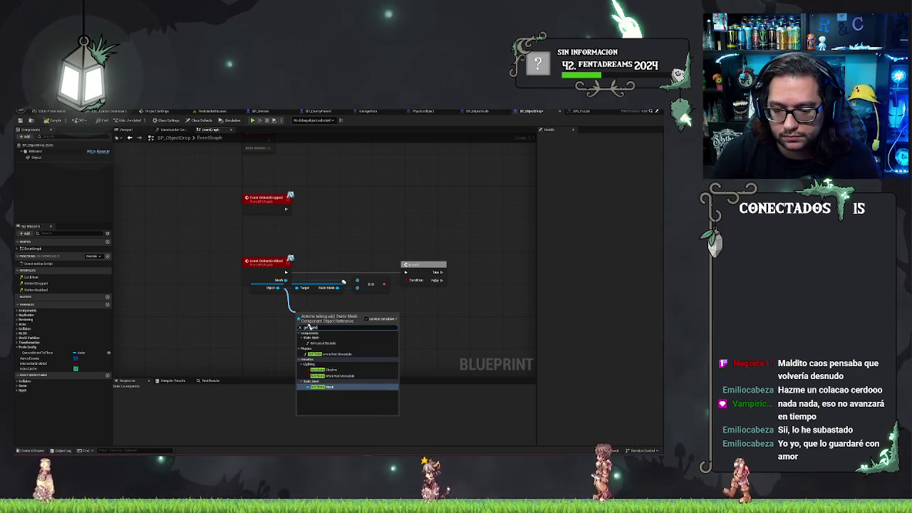
pyautogui.press('BackSpace')
pyautogui.press('BackSpace')
pyautogui.press('BackSpace')
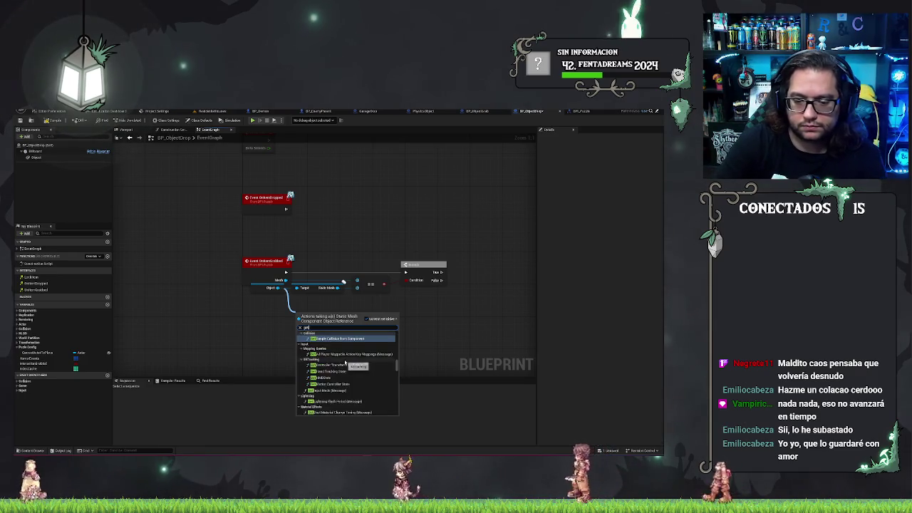
pyautogui.write(' mesh')
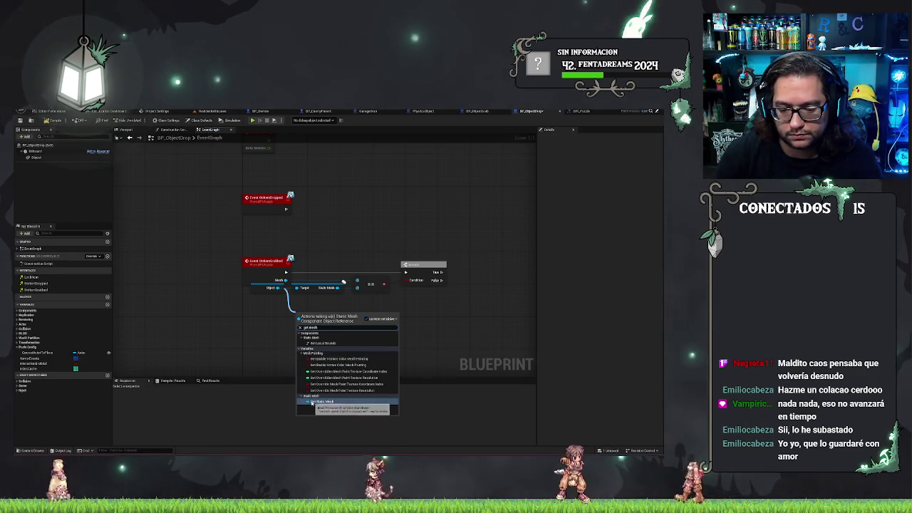
pyautogui.click(312, 403)
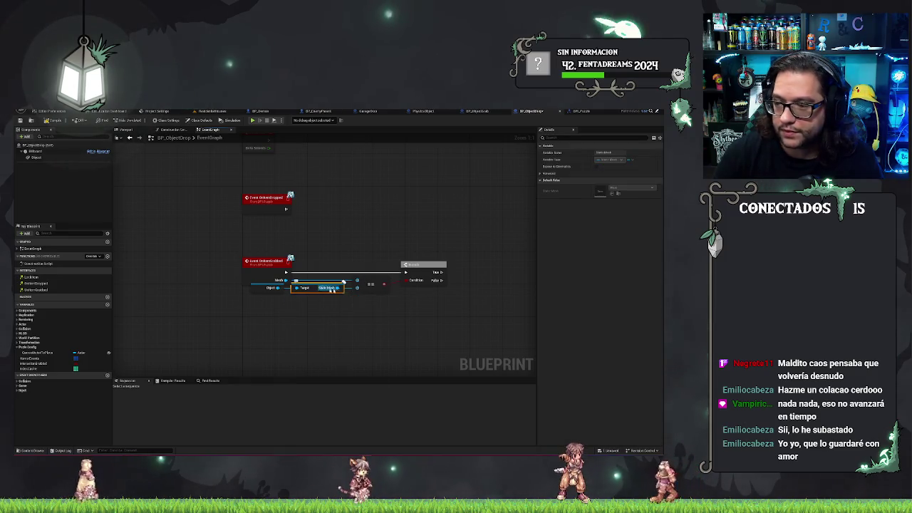
# Step: Toggle the Object component's Replicate Physics setting, then filter Details for 'colli'
pyautogui.click(47, 158)
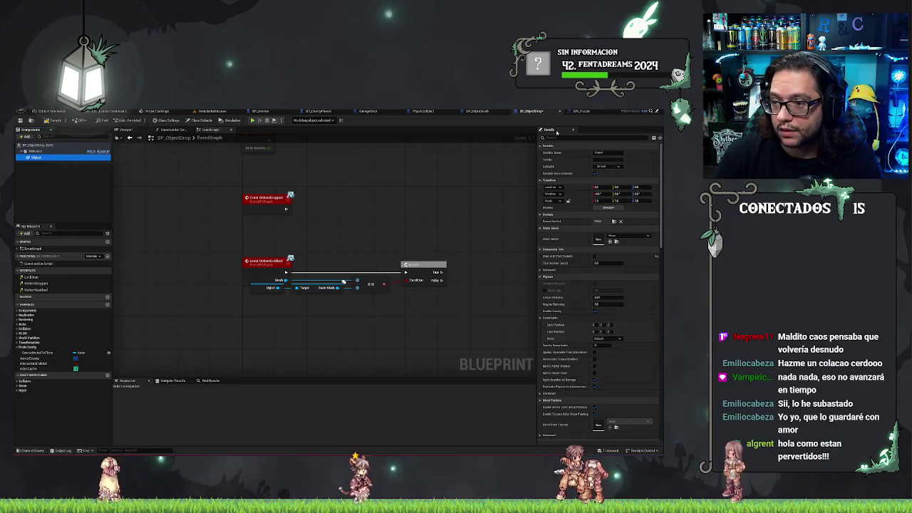
pyautogui.scroll(-8, 599, 285)
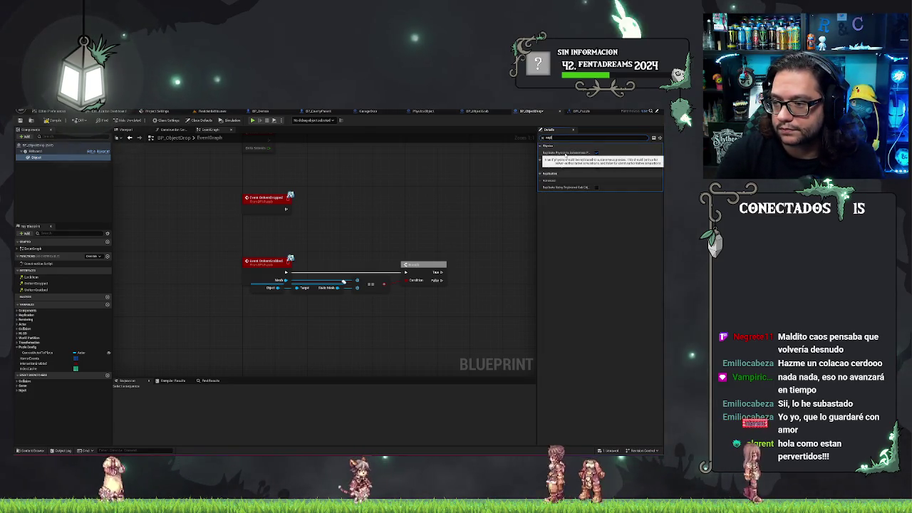
pyautogui.click(597, 152)
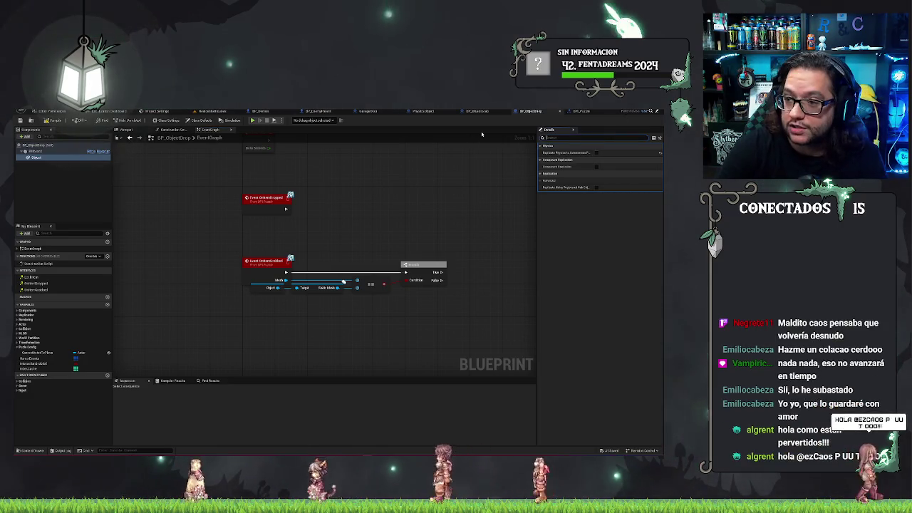
pyautogui.write('colli')
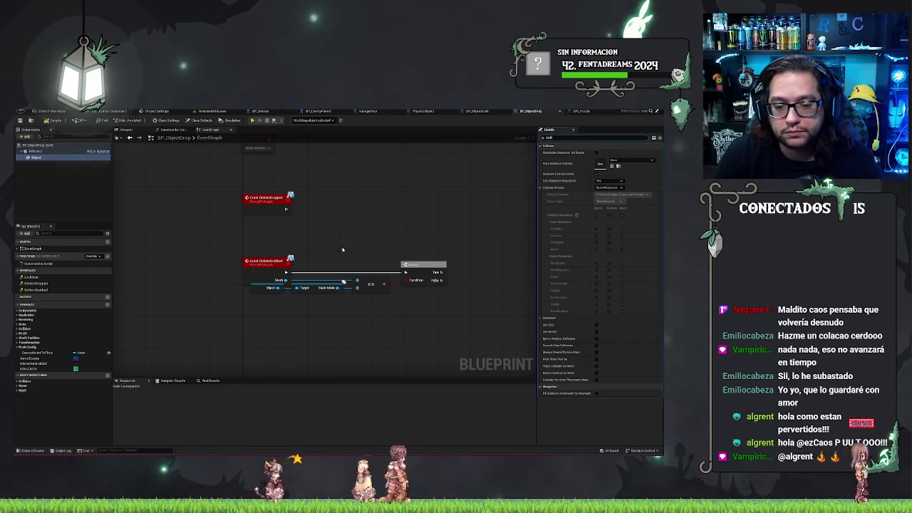
# Step: Pull a new action from the Object pin and search for 'hidden'
pyautogui.moveTo(446, 211); pyautogui.dragTo(412, 197)
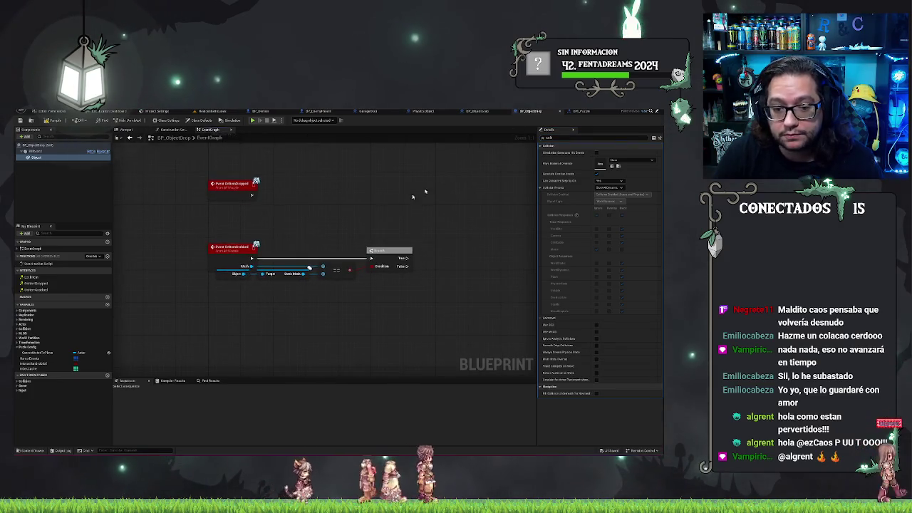
pyautogui.moveTo(243, 275); pyautogui.dragTo(419, 315)
pyautogui.write('hidden')
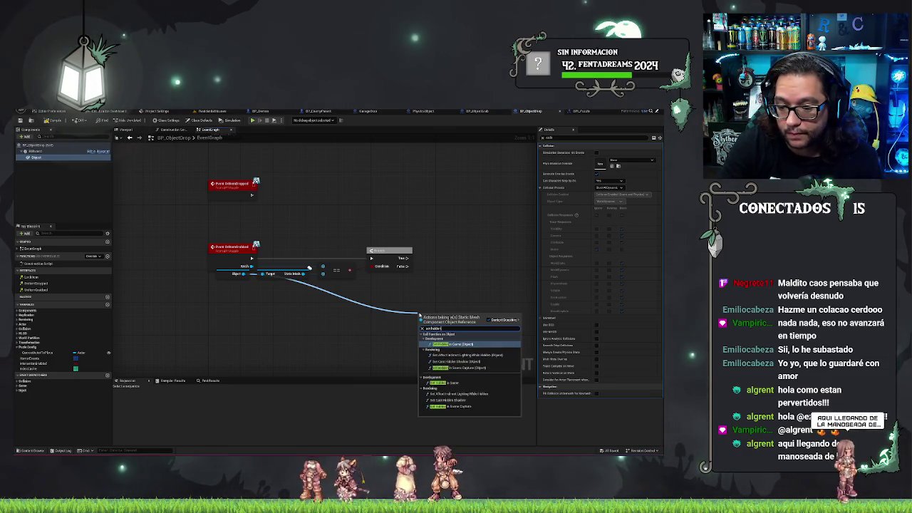
# Step: After glancing at the Construction Script, add a Set Actor Hidden in Game node from a self reference
pyautogui.click(428, 261)
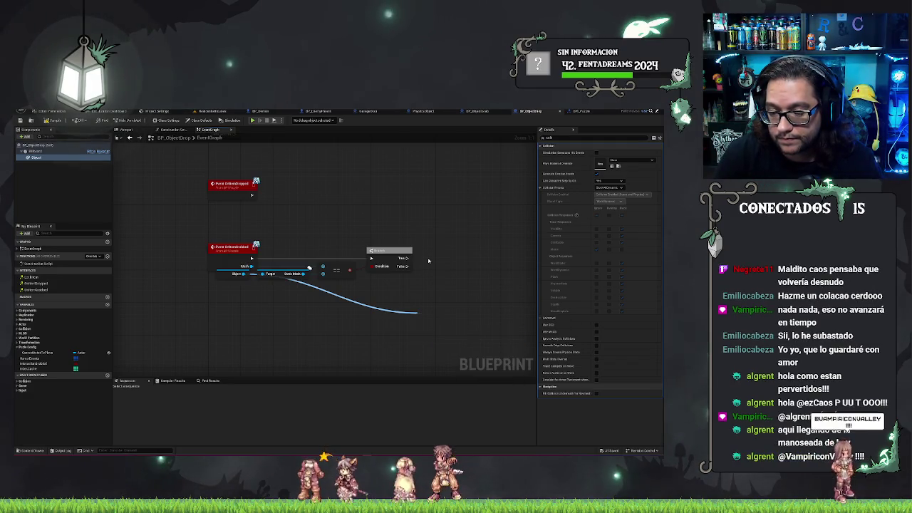
pyautogui.click(173, 130)
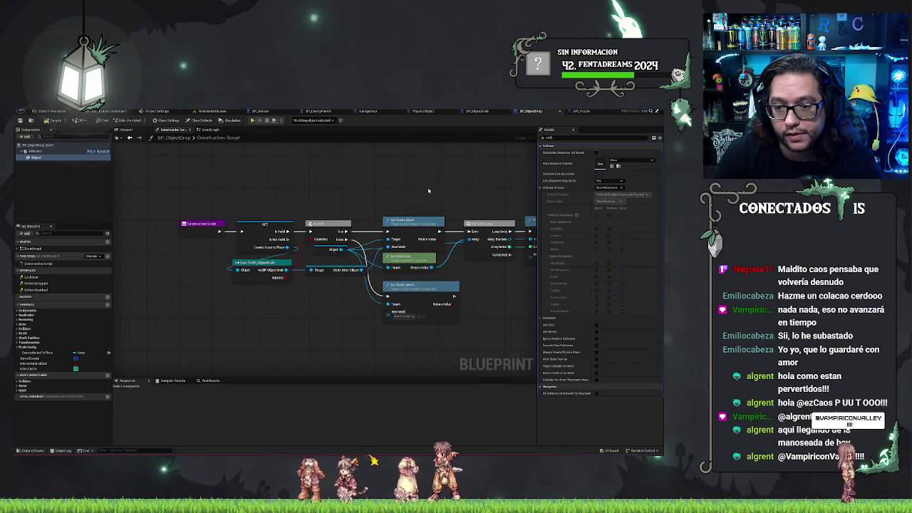
pyautogui.moveTo(384, 177)
pyautogui.mouseDown()
pyautogui.moveTo(313, 159)
pyautogui.moveTo(367, 160)
pyautogui.mouseUp()
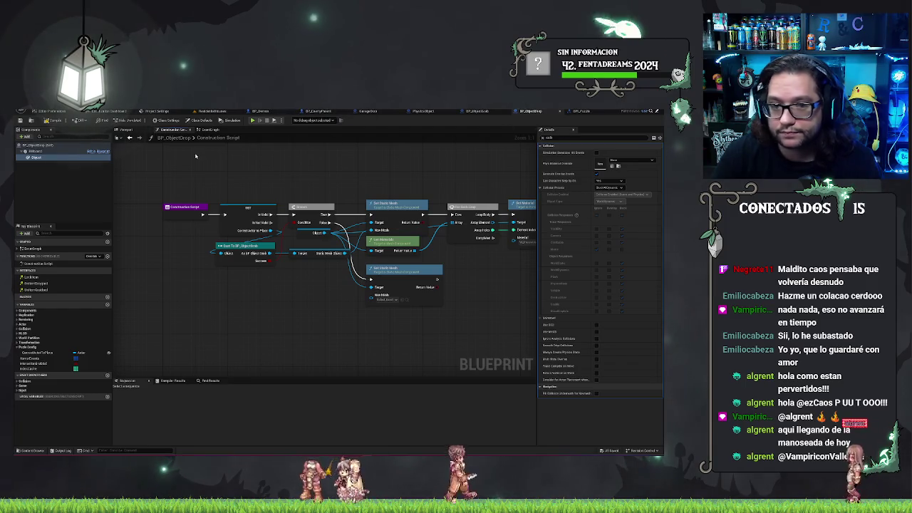
pyautogui.click(211, 129)
pyautogui.rightClick(388, 330)
pyautogui.write('self')
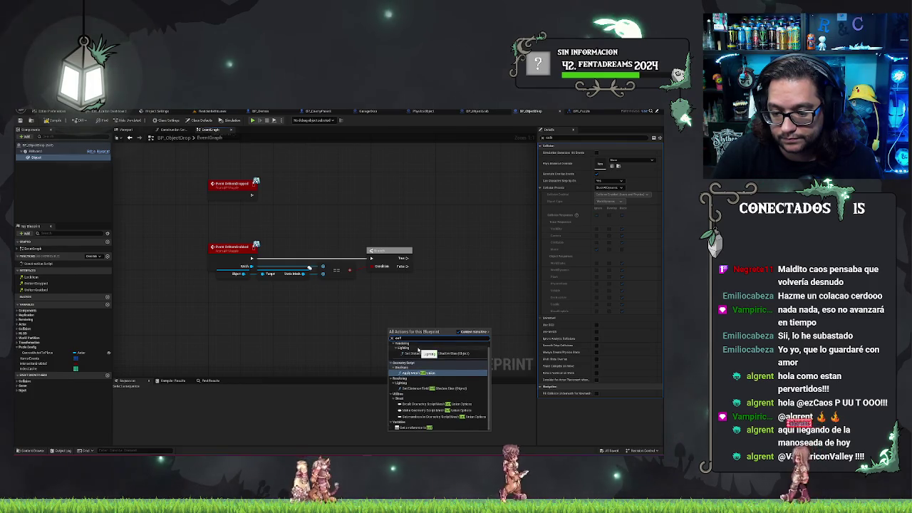
pyautogui.click(415, 428)
pyautogui.moveTo(418, 332); pyautogui.dragTo(428, 308)
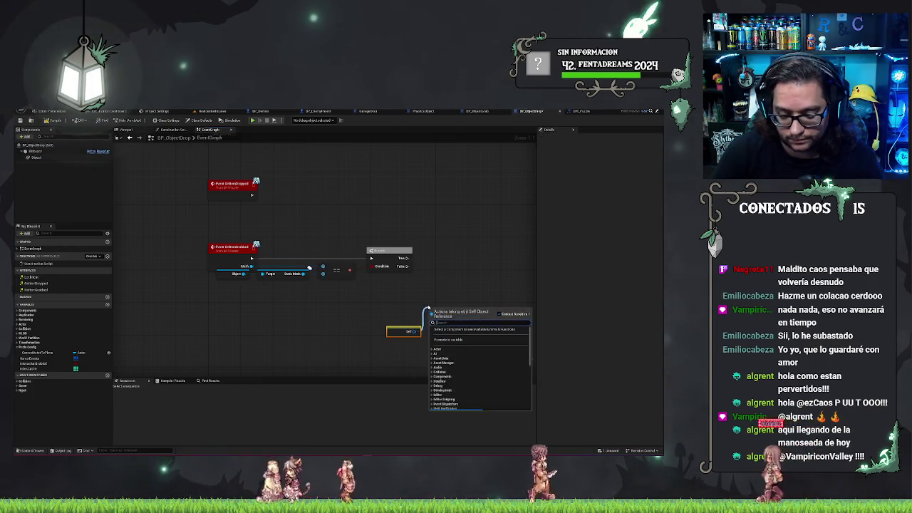
pyautogui.write('hiddeningame')
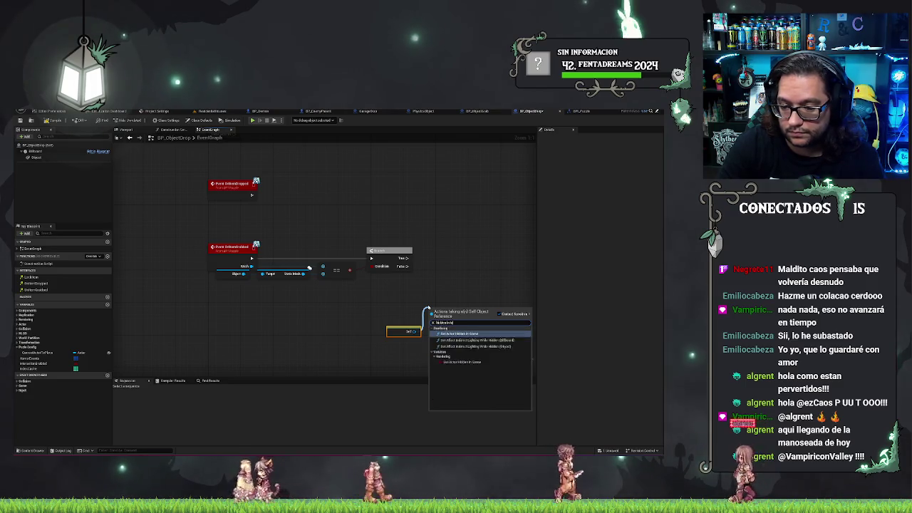
pyautogui.press('BackSpace')
pyautogui.press('BackSpace')
pyautogui.press('BackSpace')
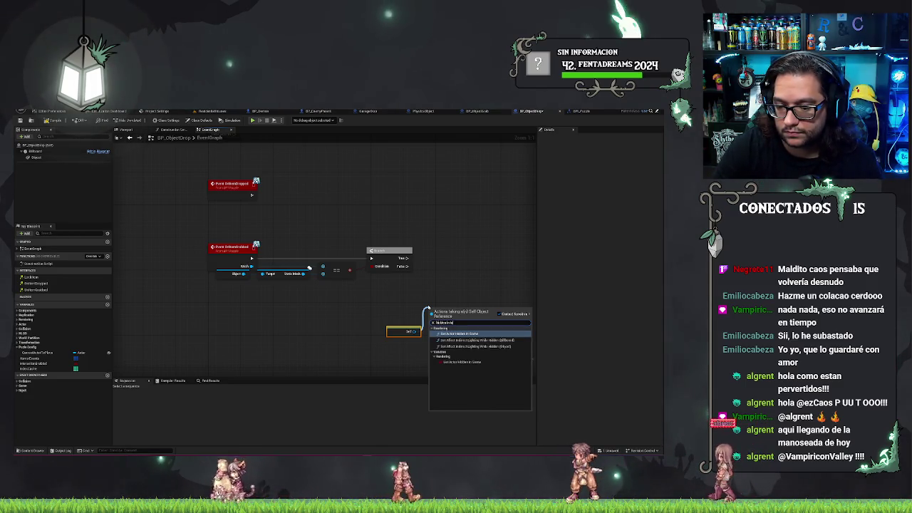
pyautogui.press('Return')
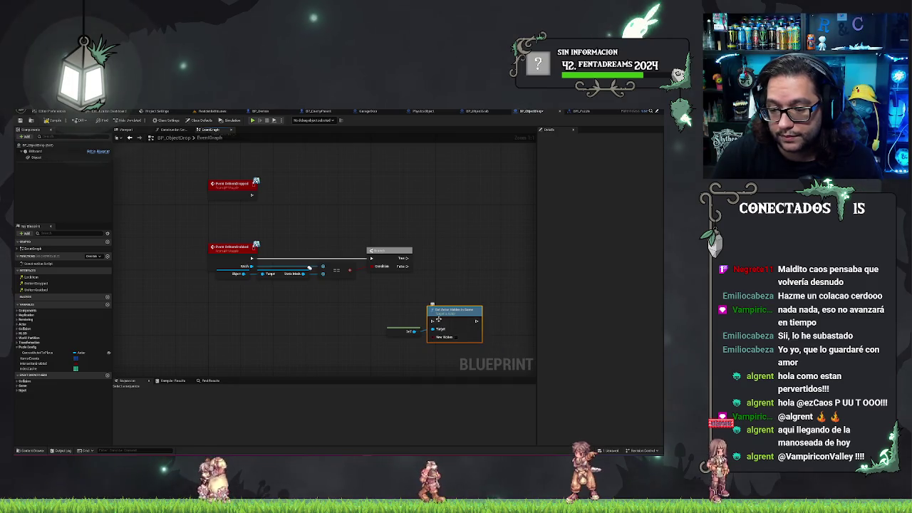
# Step: Remove the spare self reference, place the hide node by the Branch, and paste a copy below
pyautogui.click(407, 331)
pyautogui.press('Delete')
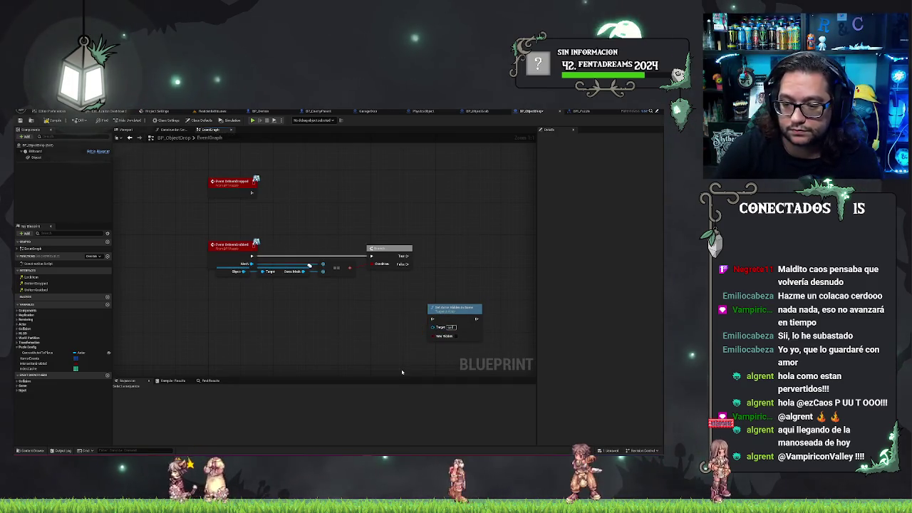
pyautogui.moveTo(441, 316); pyautogui.dragTo(432, 254)
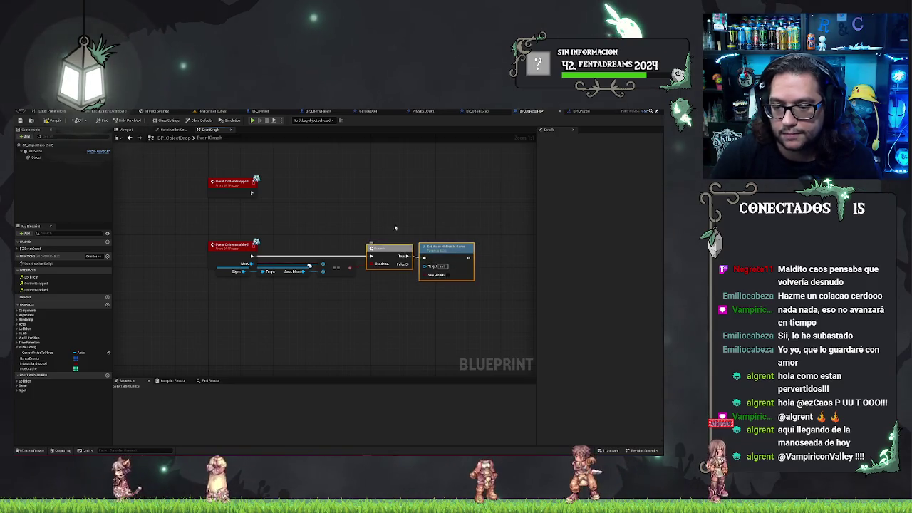
pyautogui.moveTo(456, 247); pyautogui.dragTo(465, 246)
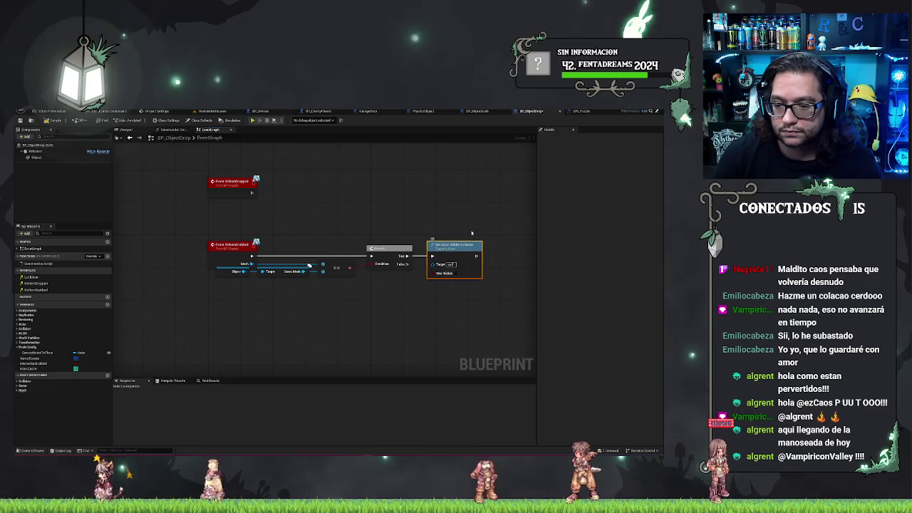
pyautogui.hotkey('ctrl', 'v')
pyautogui.moveTo(445, 306); pyautogui.dragTo(461, 289)
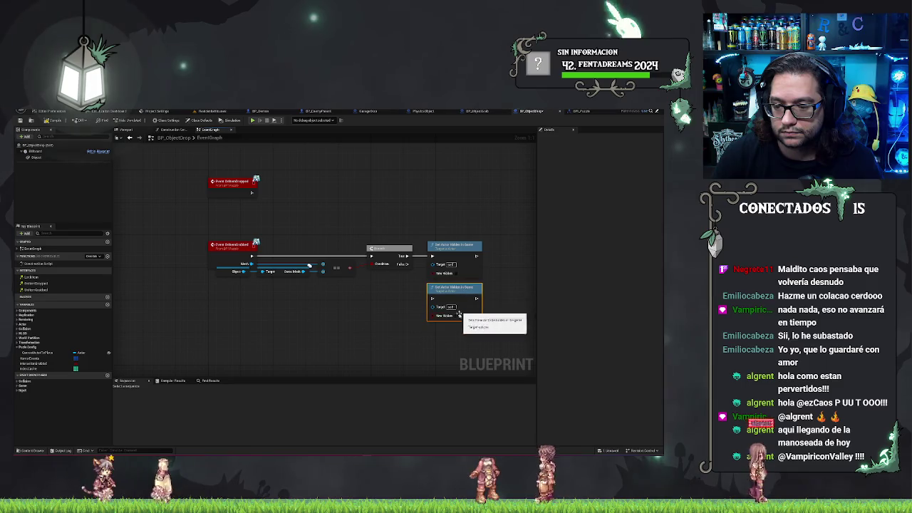
pyautogui.moveTo(432, 298); pyautogui.dragTo(407, 264)
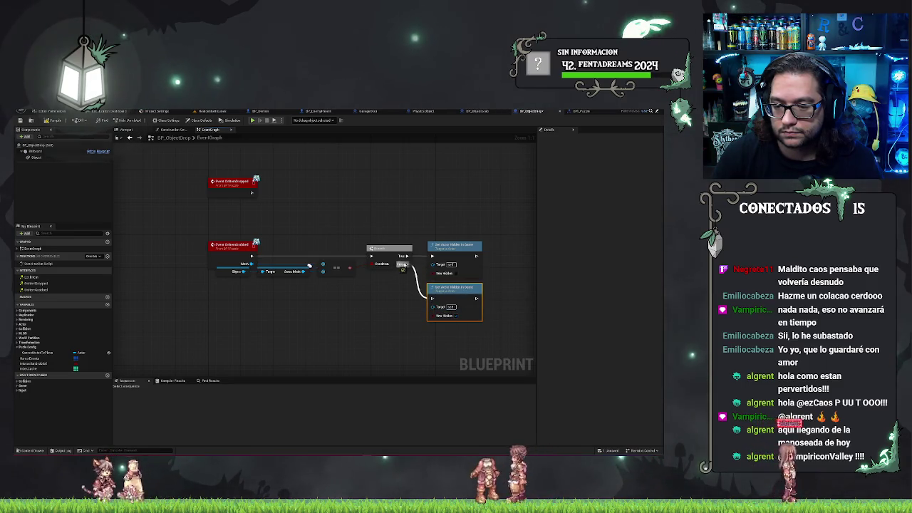
pyautogui.click(385, 309)
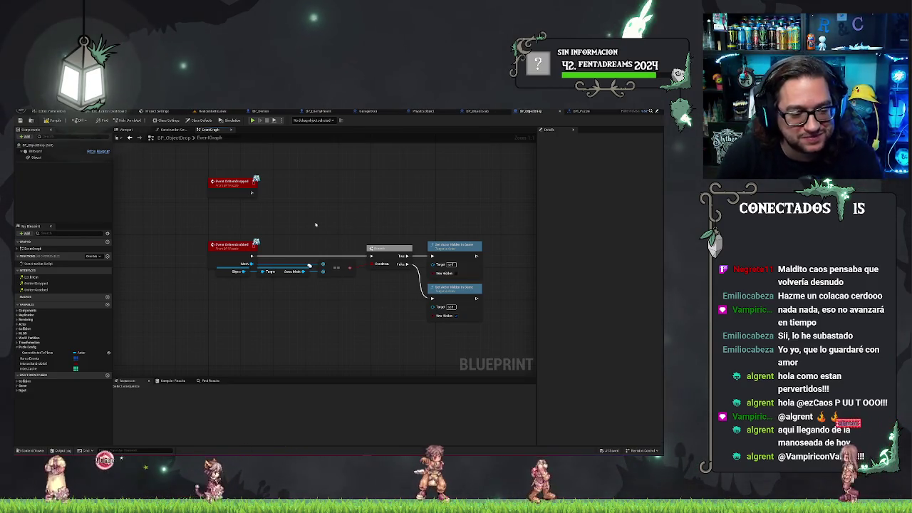
pyautogui.moveTo(411, 228); pyautogui.dragTo(346, 221)
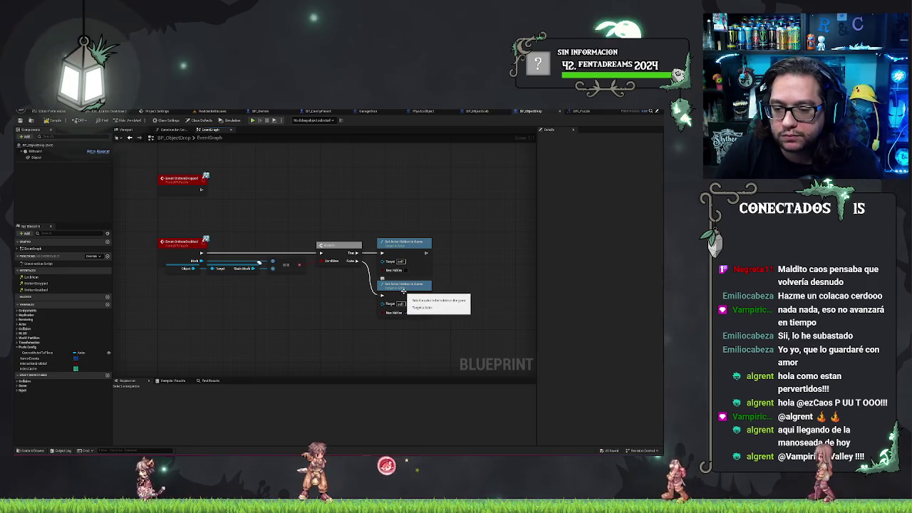
# Step: Filter Details by 'coll' and select the Object component to view its collision settings
pyautogui.click(54, 146)
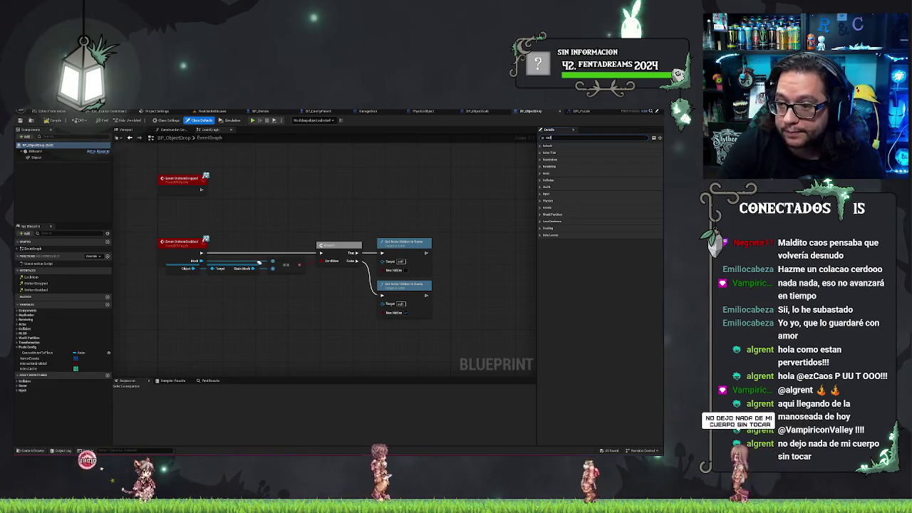
pyautogui.click(543, 138)
pyautogui.write('coll')
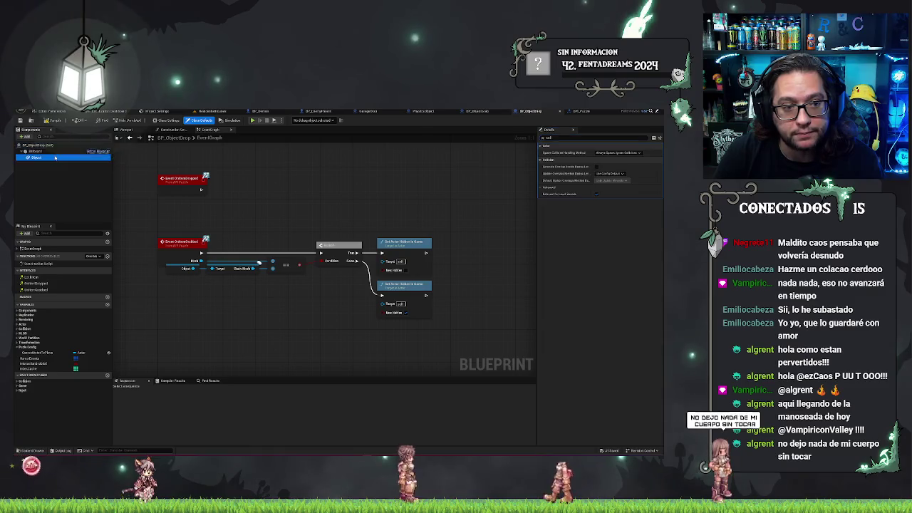
pyautogui.click(33, 157)
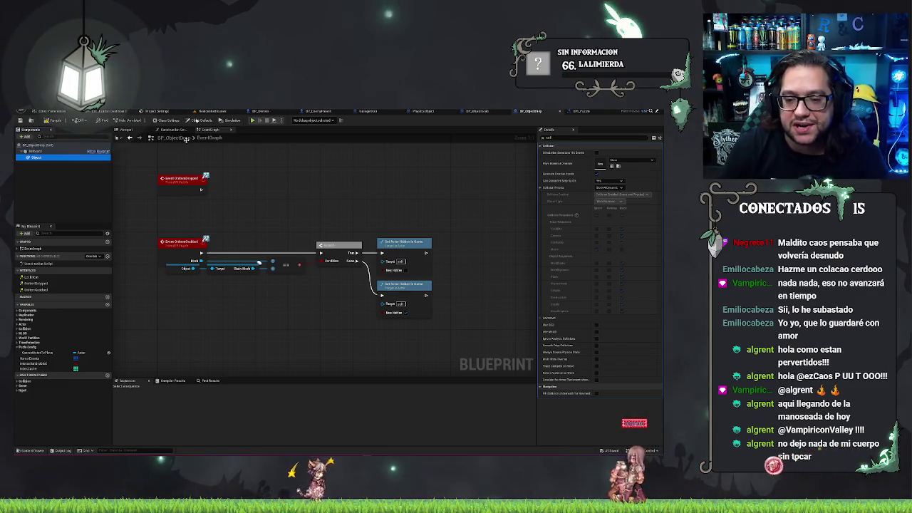
# Step: Add a Set Collision Enabled node for the Object component beside the hide nodes
pyautogui.click(282, 309)
pyautogui.moveTo(364, 342); pyautogui.dragTo(386, 345)
pyautogui.write('set coll')
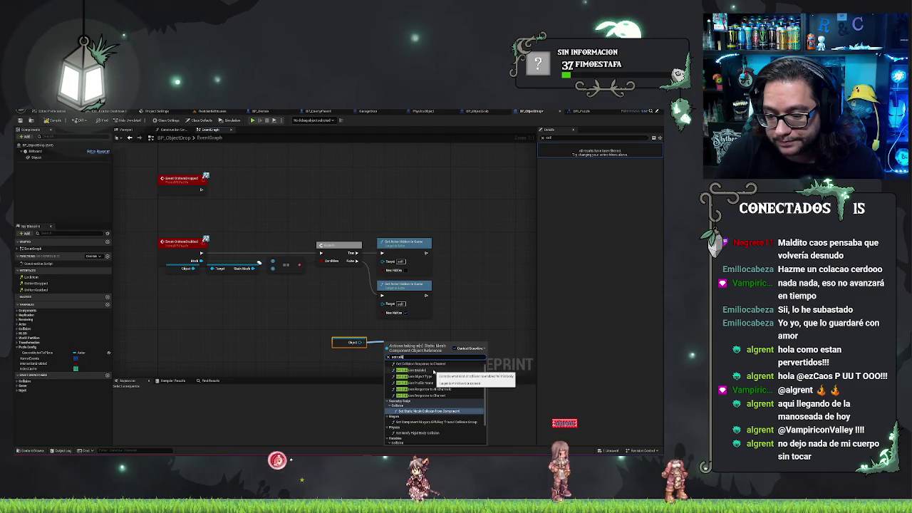
pyautogui.click(434, 371)
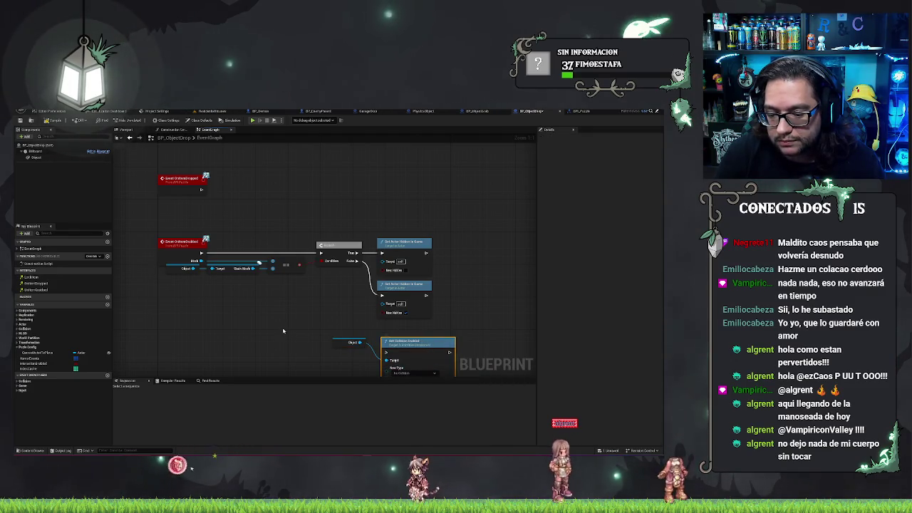
pyautogui.moveTo(397, 307)
pyautogui.mouseDown()
pyautogui.moveTo(442, 244)
pyautogui.moveTo(458, 273)
pyautogui.moveTo(454, 257)
pyautogui.mouseUp()
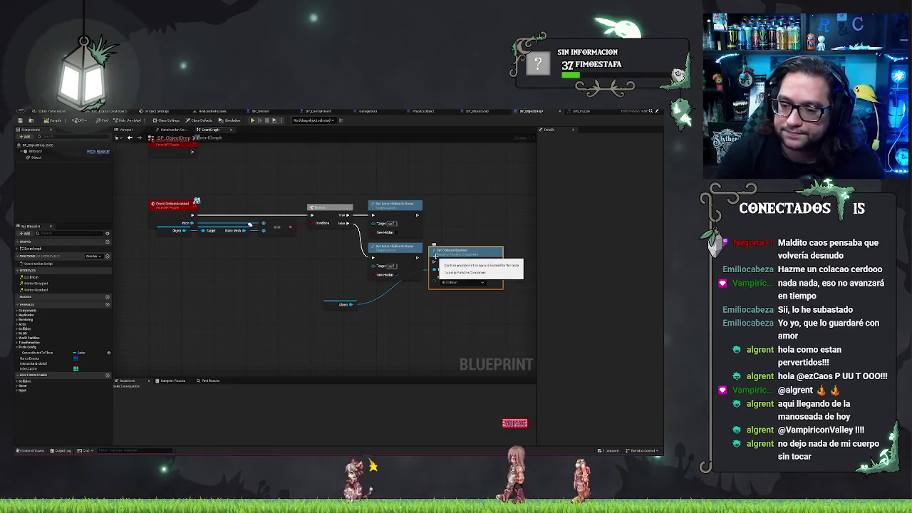
# Step: Set its collision to Query Only (No Physics Collision), then cut it from the event graph
pyautogui.click(450, 283)
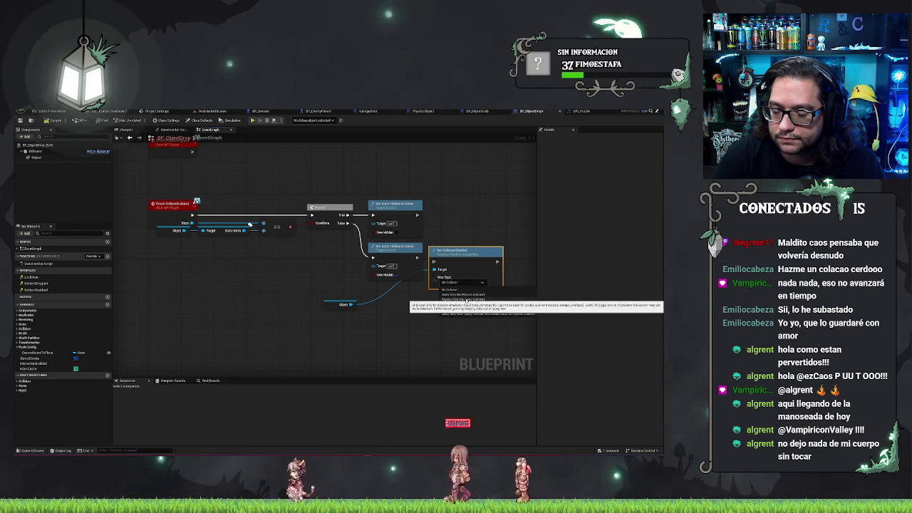
pyautogui.click(460, 295)
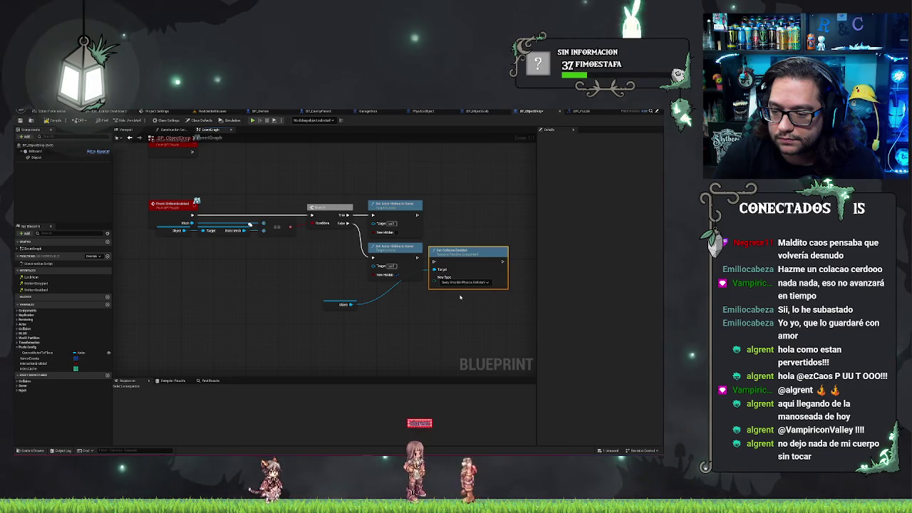
pyautogui.moveTo(432, 261)
pyautogui.mouseDown()
pyautogui.moveTo(397, 300)
pyautogui.moveTo(380, 303)
pyautogui.mouseUp()
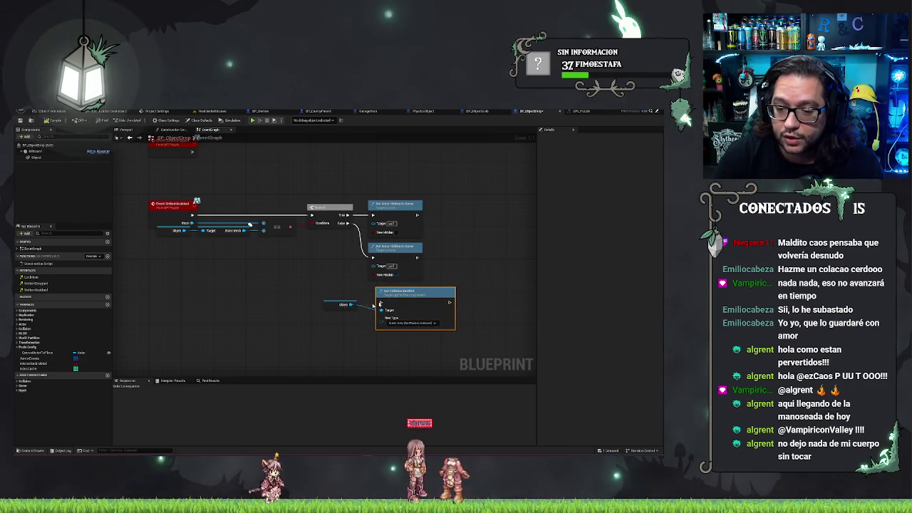
pyautogui.press('Delete')
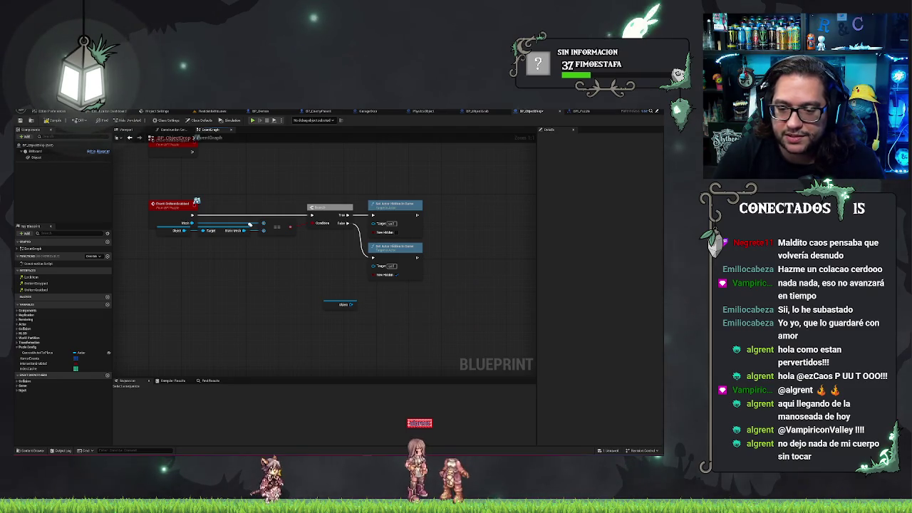
# Step: Paste the Set Collision Enabled node back, then move over to the Construction Script graph
pyautogui.hotkey('ctrl', 'v')
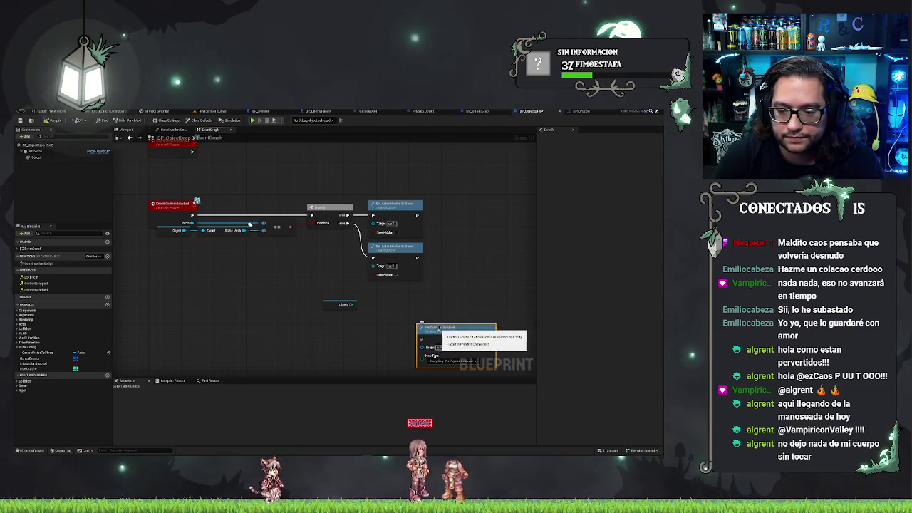
pyautogui.moveTo(438, 328); pyautogui.dragTo(400, 297)
pyautogui.click(174, 131)
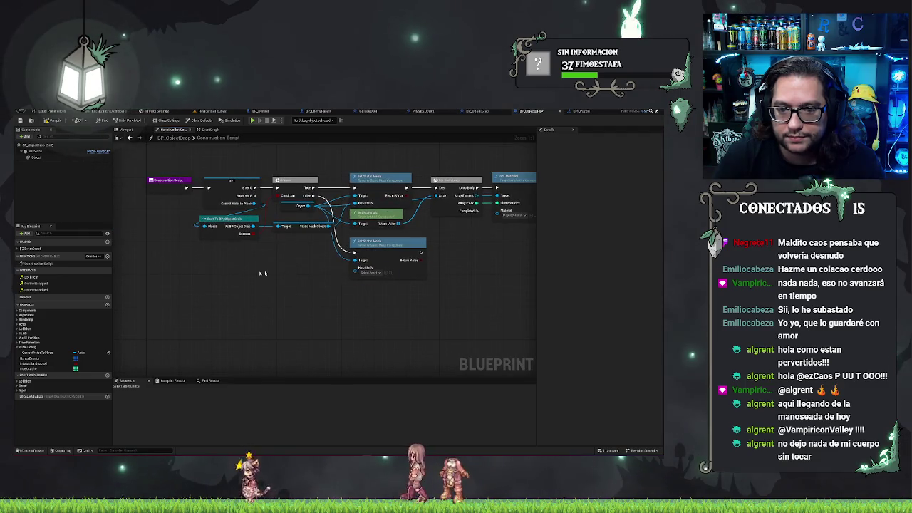
pyautogui.moveTo(260, 267); pyautogui.dragTo(365, 286)
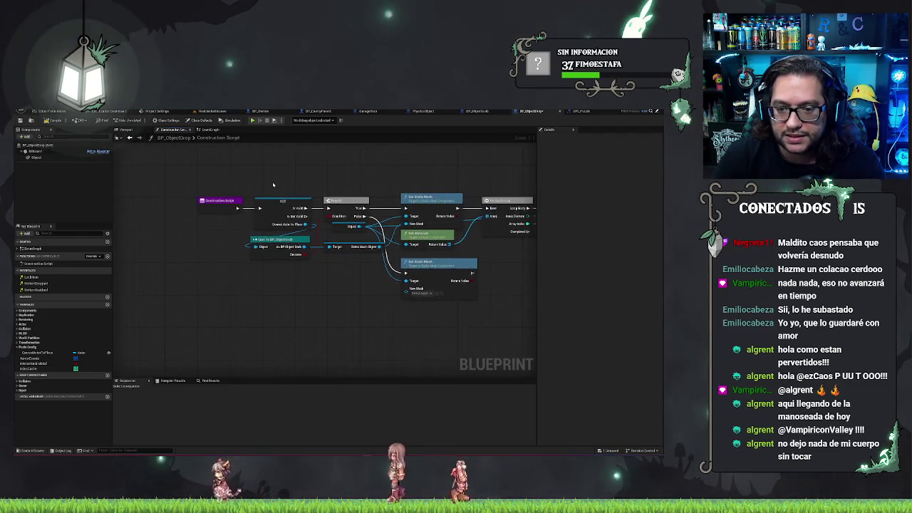
pyautogui.scroll(-3, 275, 184)
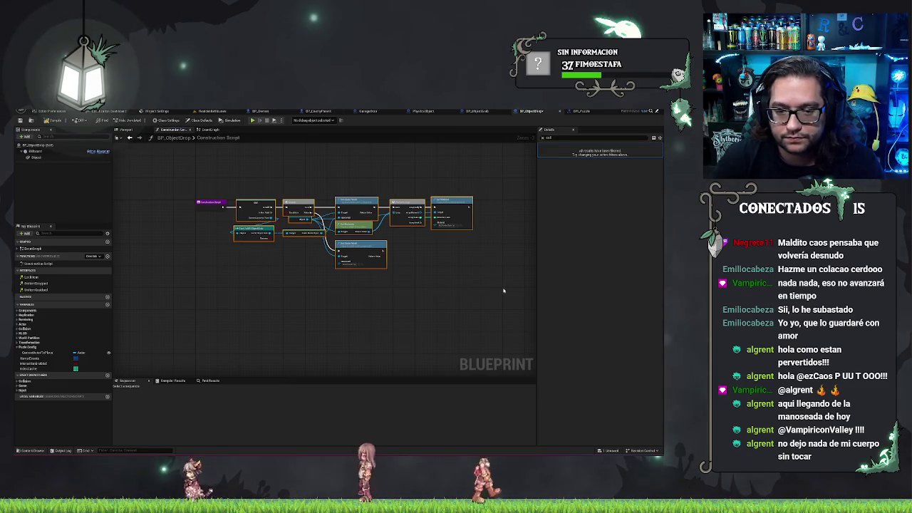
pyautogui.scroll(2, 215, 241)
# Step: Paste Set Collision Enabled beside the Construction Script entry and wire it ahead of the existing chain
pyautogui.hotkey('ctrl', 'v')
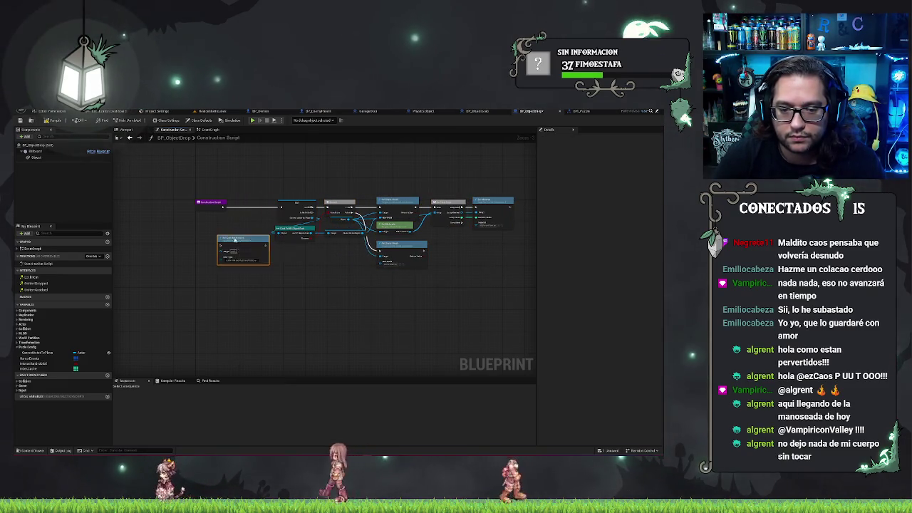
pyautogui.moveTo(232, 240); pyautogui.dragTo(247, 203)
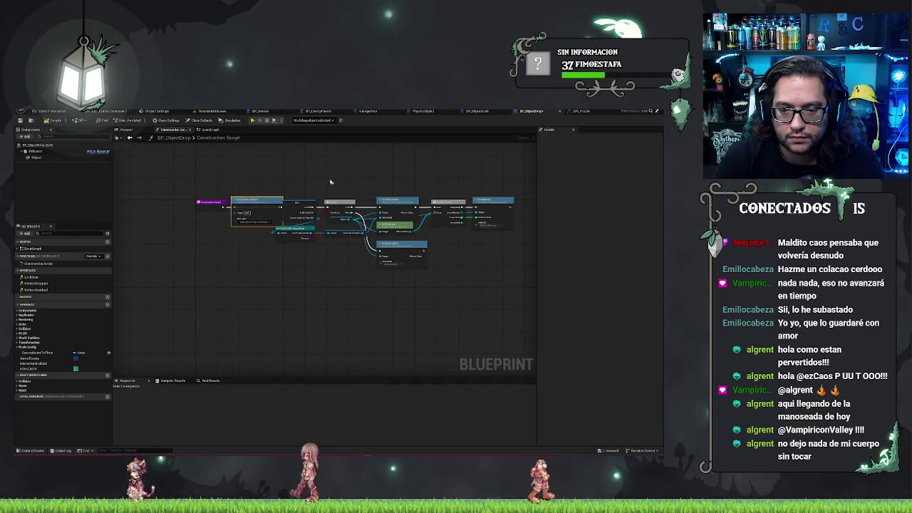
pyautogui.moveTo(295, 164); pyautogui.dragTo(608, 309)
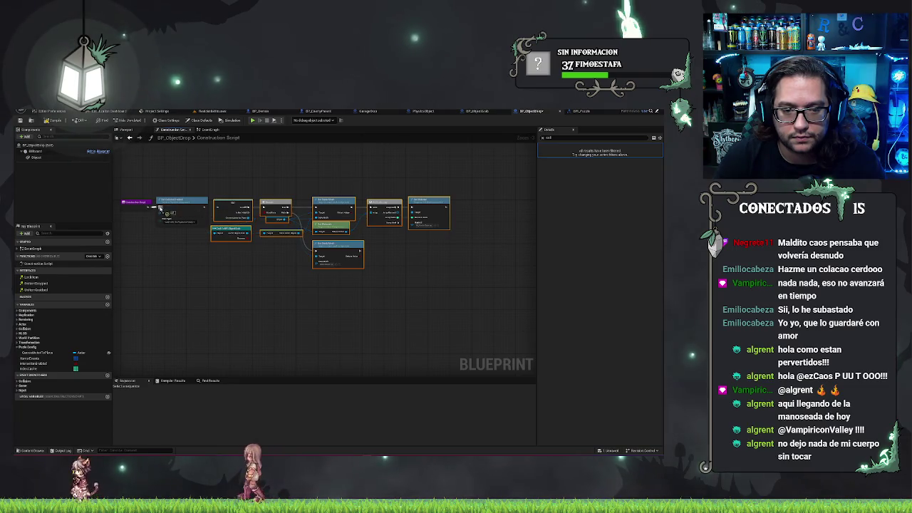
pyautogui.moveTo(184, 208); pyautogui.dragTo(251, 214)
pyautogui.click(241, 180)
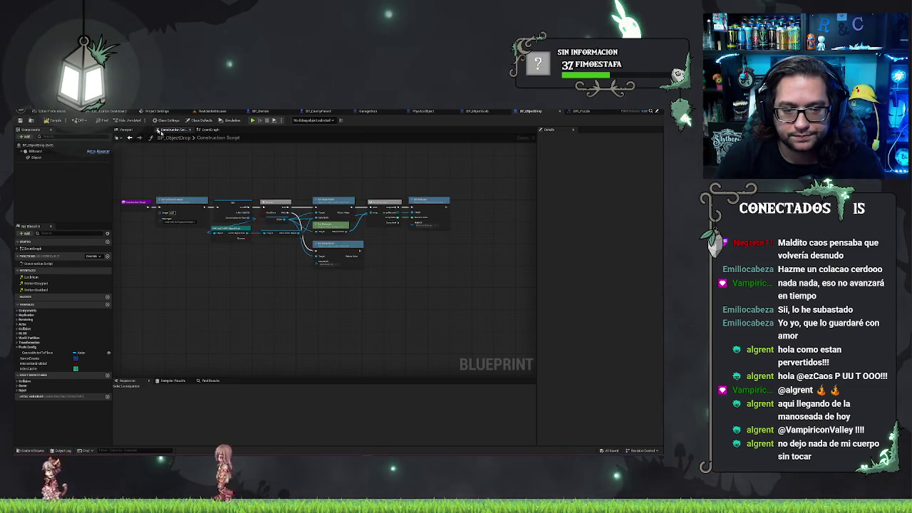
pyautogui.scroll(3, 354, 332)
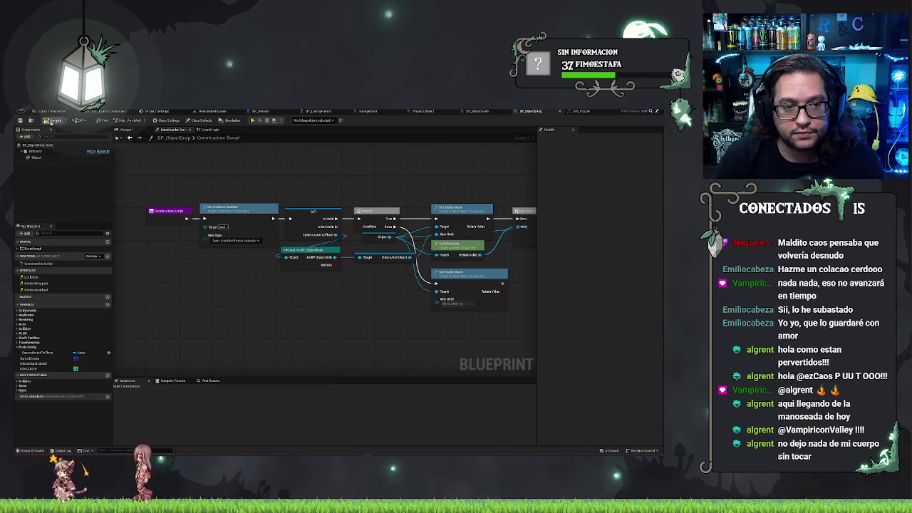
# Step: Connect the Object component to Set Collision Enabled's Target and recompile without errors
pyautogui.click(51, 120)
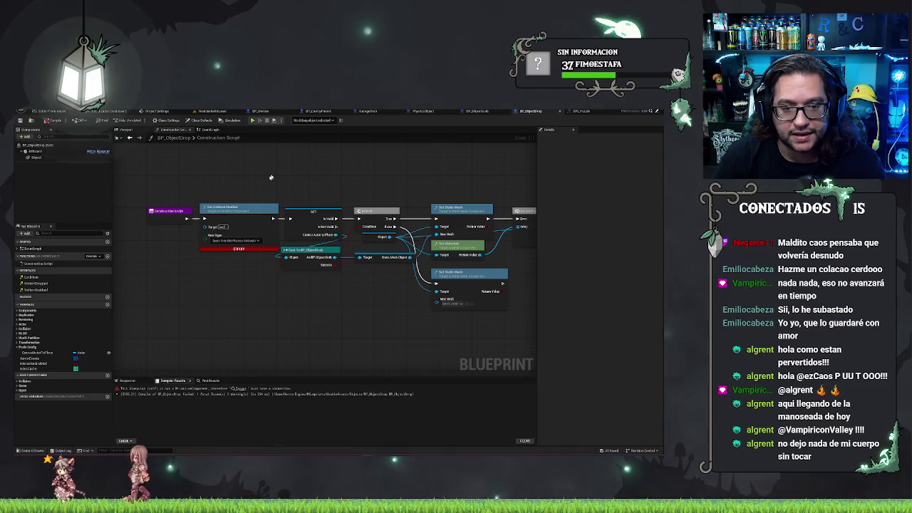
pyautogui.click(367, 238)
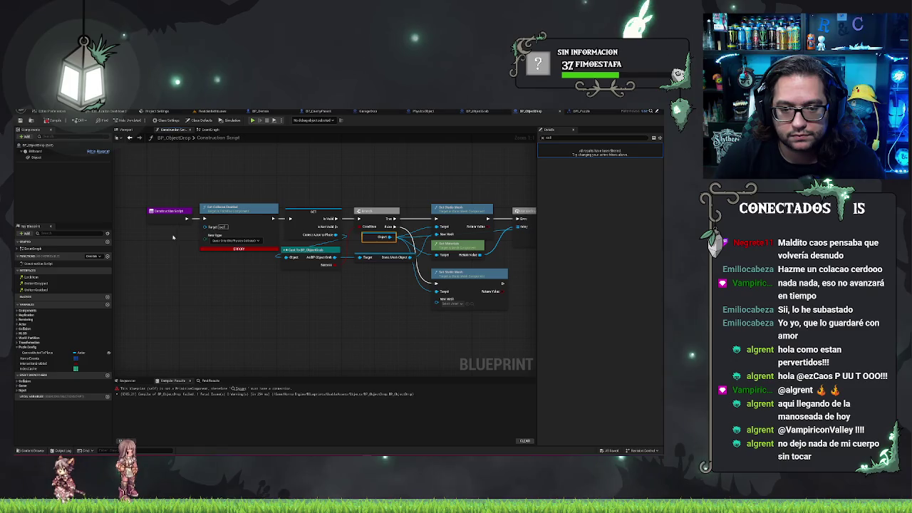
pyautogui.moveTo(191, 237); pyautogui.dragTo(205, 227)
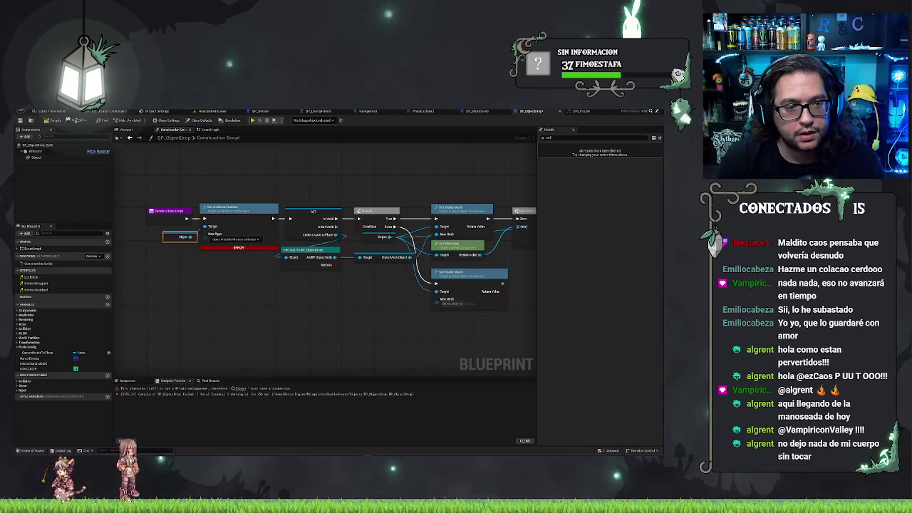
pyautogui.click(51, 121)
pyautogui.click(173, 167)
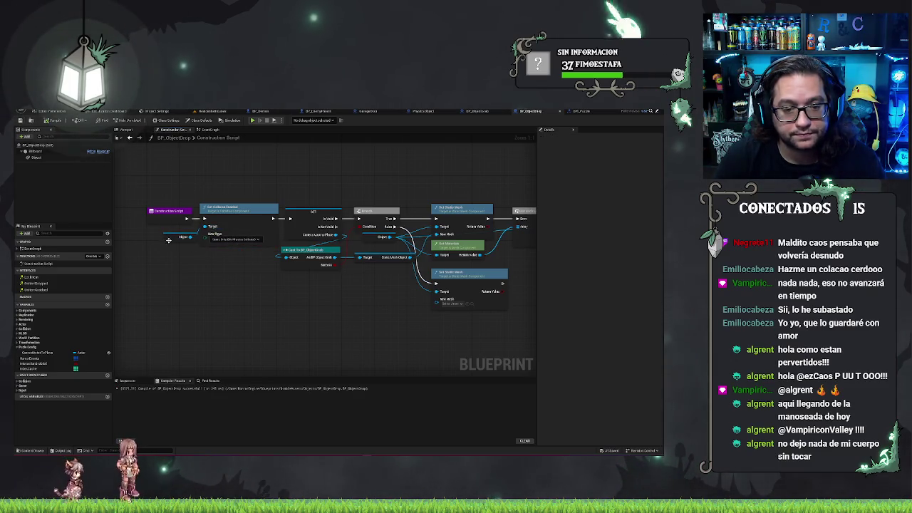
# Step: Set one of the Object component's collision responses to Overlap and save the blueprint
pyautogui.click(32, 157)
pyautogui.click(211, 130)
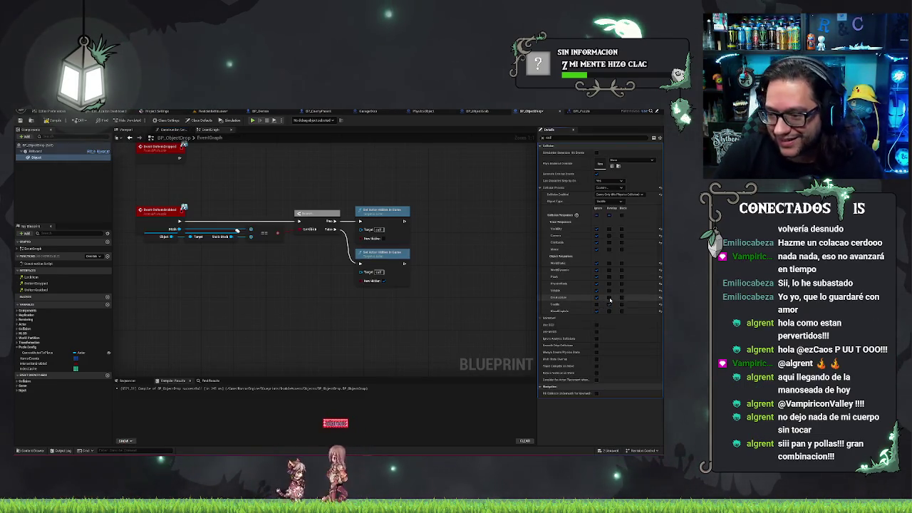
pyautogui.click(610, 304)
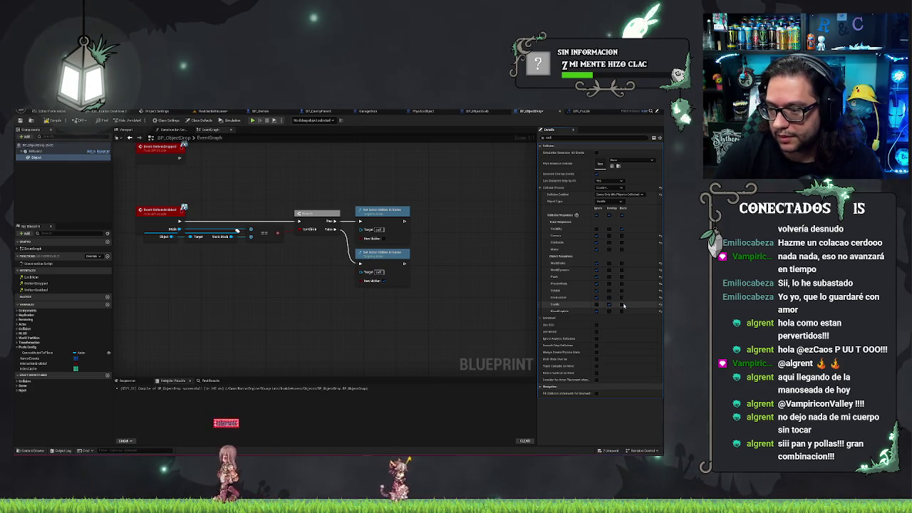
pyautogui.hotkey('ctrl', 's')
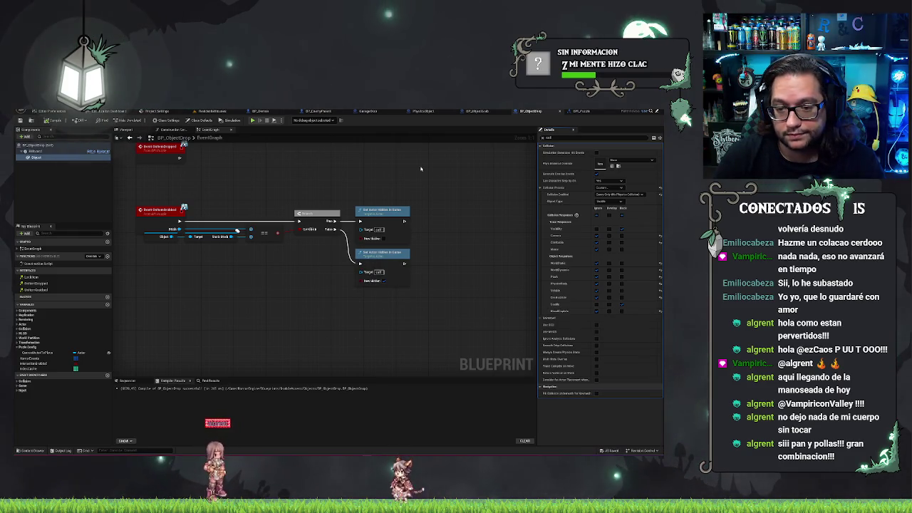
pyautogui.moveTo(432, 189); pyautogui.dragTo(425, 194)
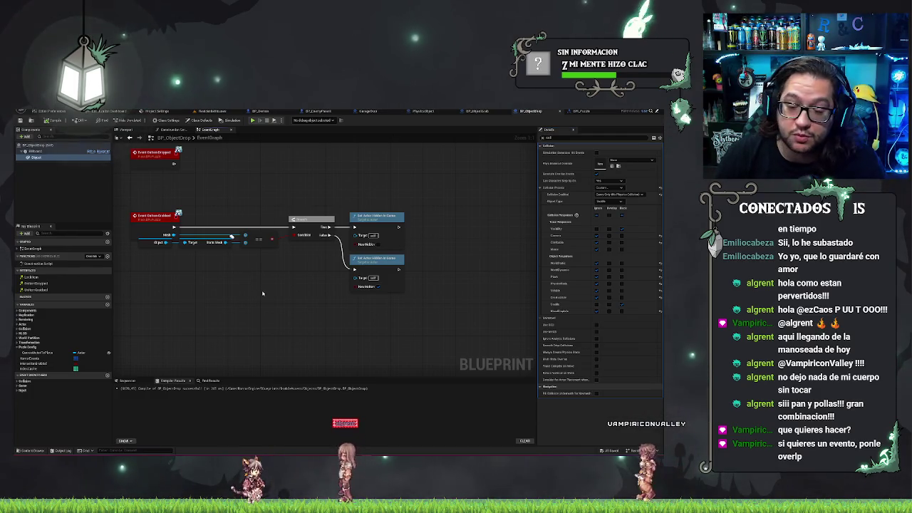
pyautogui.moveTo(234, 175); pyautogui.dragTo(263, 182)
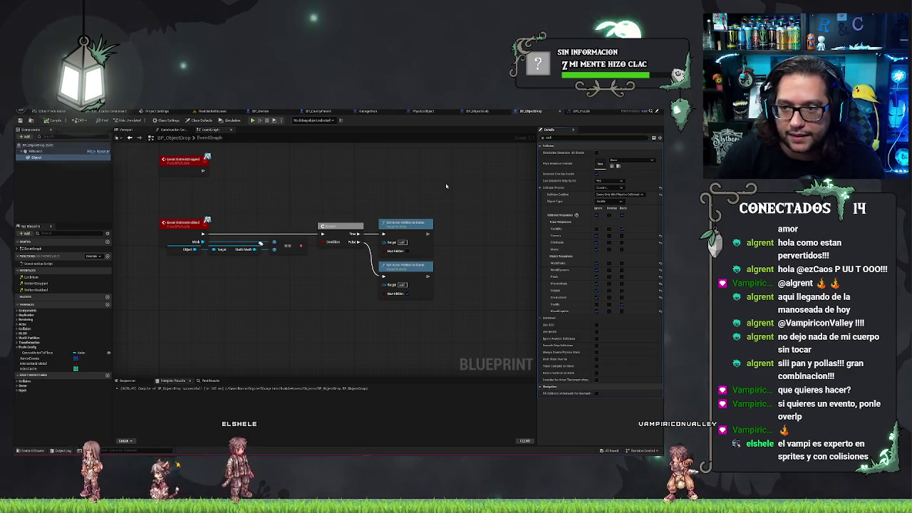
# Step: Set BP_ObjectGrab's Object collision preset to Custom with Query and Physics enabled, then return to the level
pyautogui.click(477, 111)
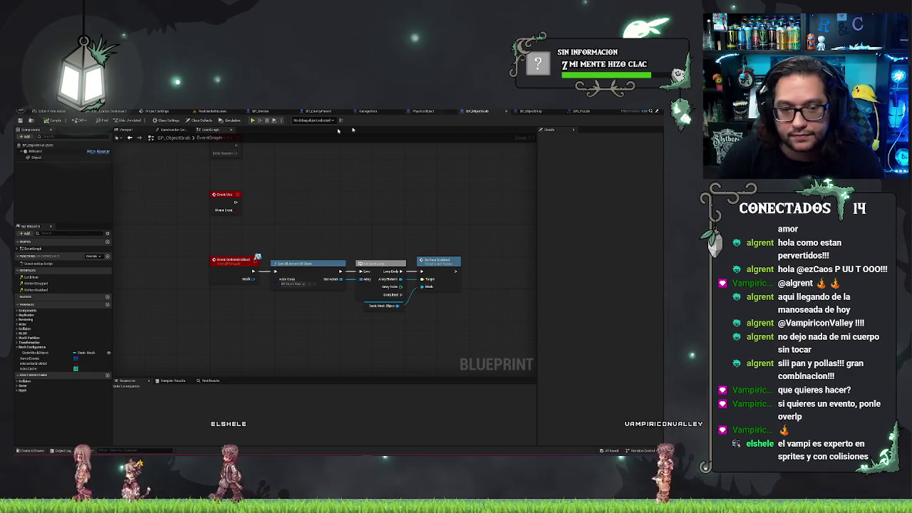
pyautogui.click(36, 157)
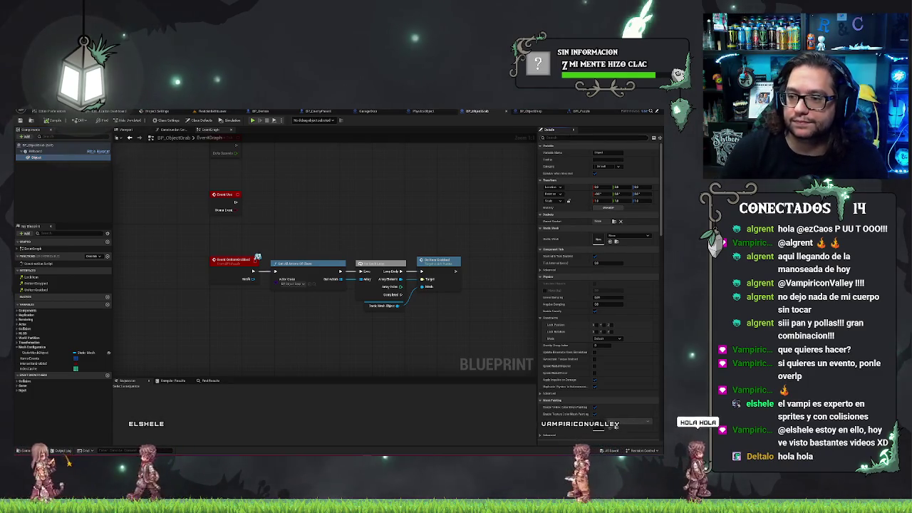
pyautogui.click(570, 136)
pyautogui.write('coll')
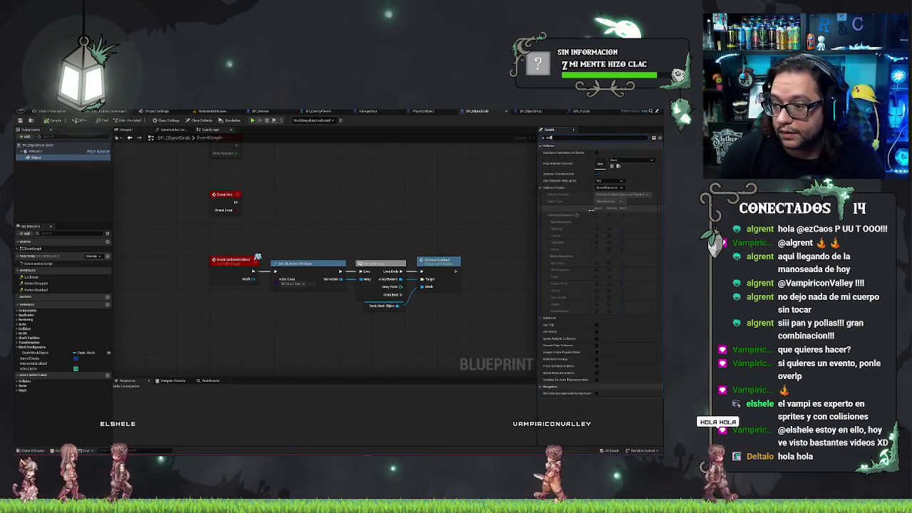
pyautogui.click(611, 188)
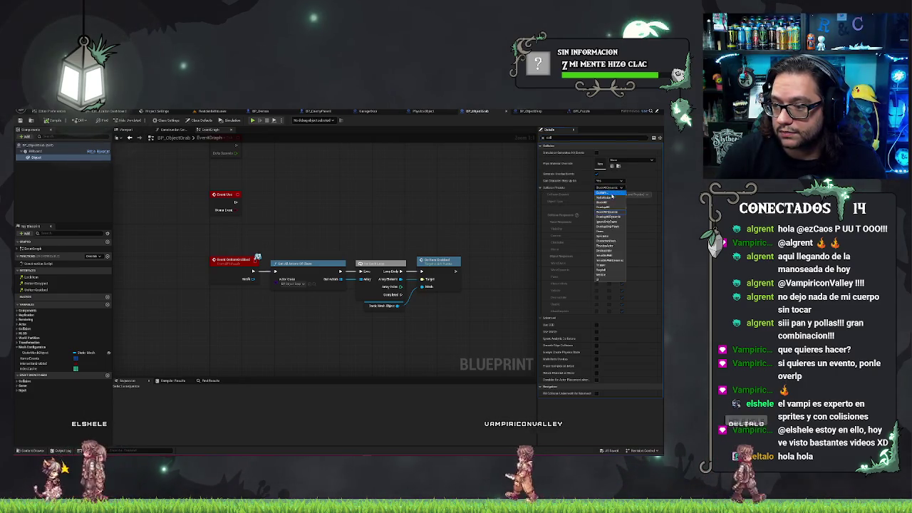
pyautogui.click(612, 192)
pyautogui.click(619, 195)
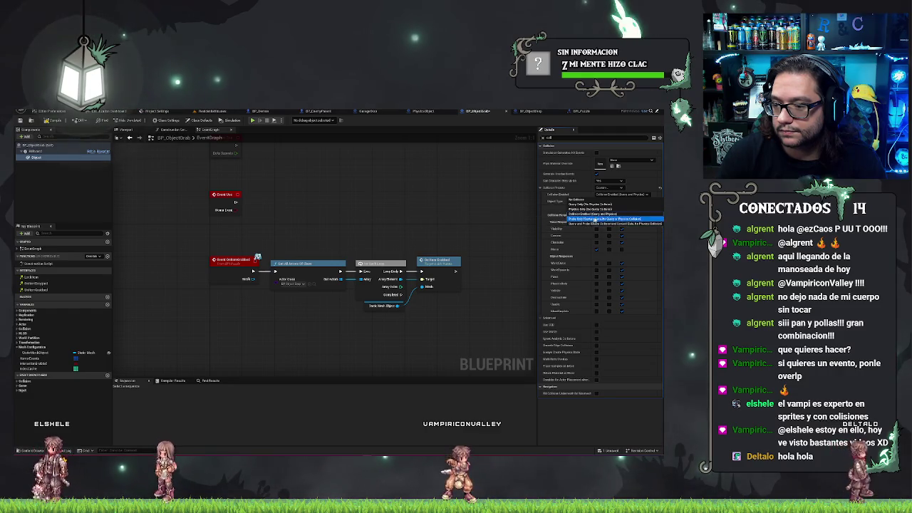
pyautogui.click(601, 214)
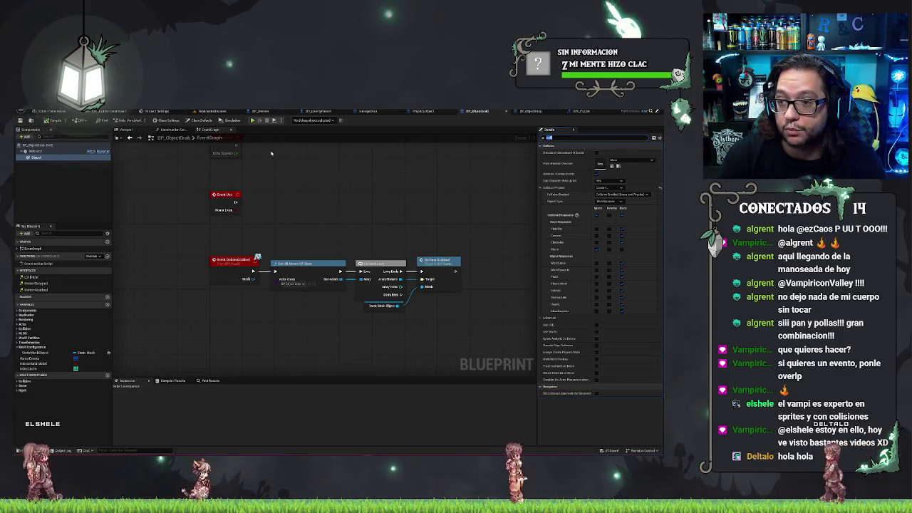
pyautogui.click(212, 111)
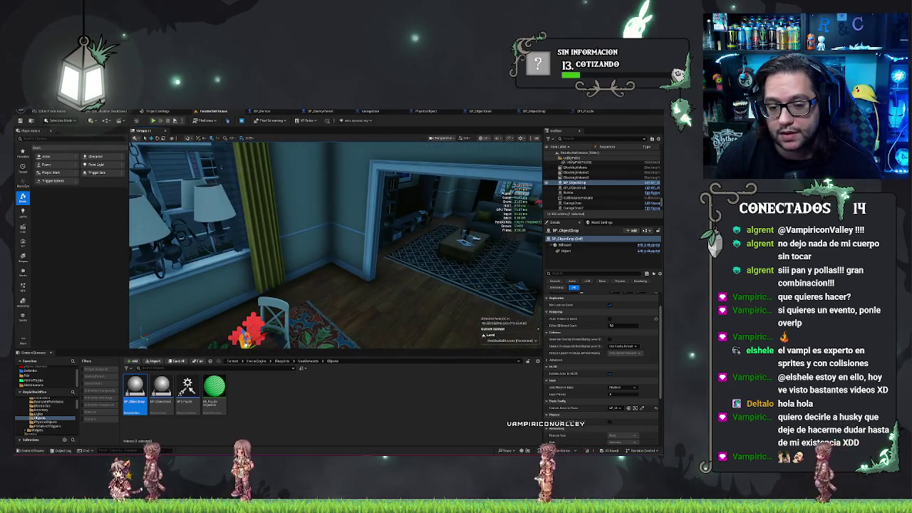
# Step: Duplicate the red puzzle-piece actor and move the copy onto the window table
pyautogui.hotkey('ctrl', 'd')
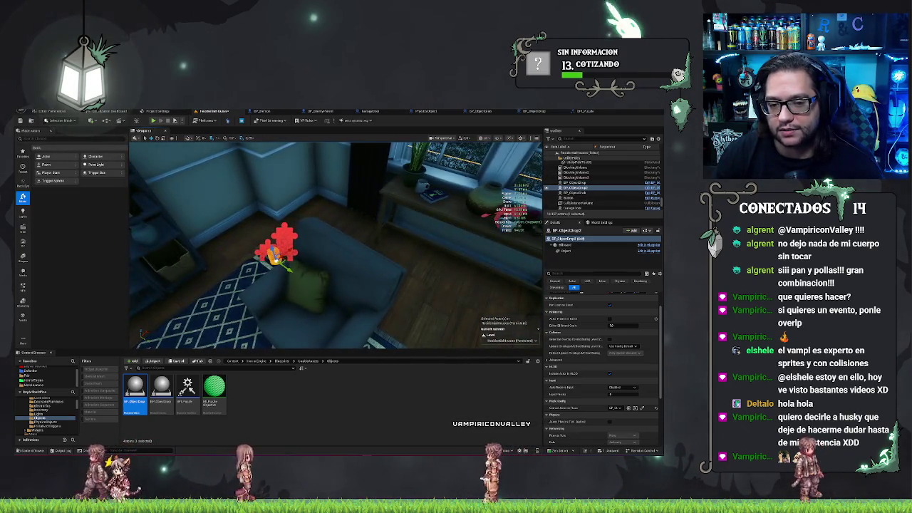
pyautogui.moveTo(281, 248); pyautogui.dragTo(451, 200)
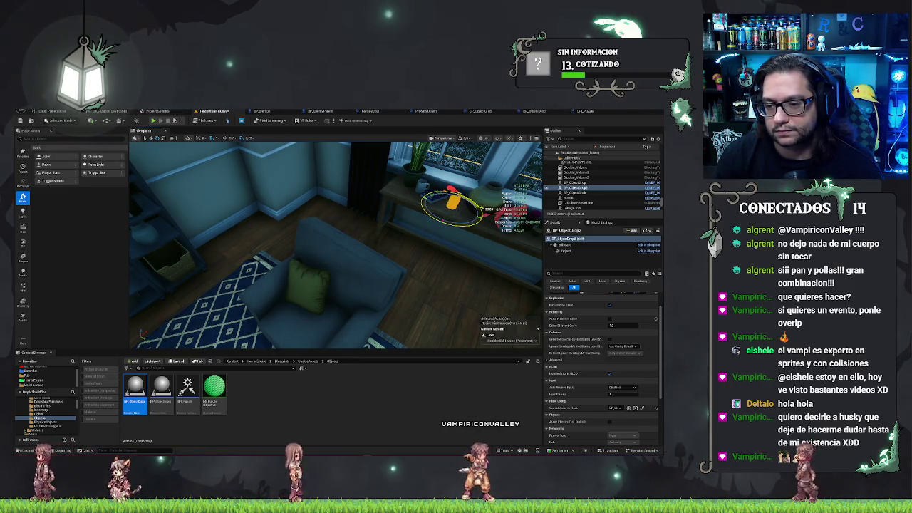
pyautogui.press('f')
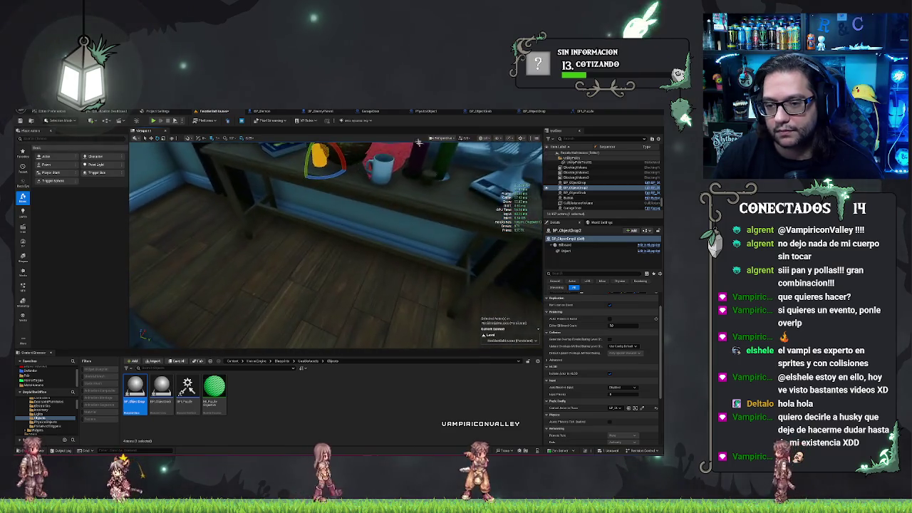
pyautogui.scroll(-3, 638, 375)
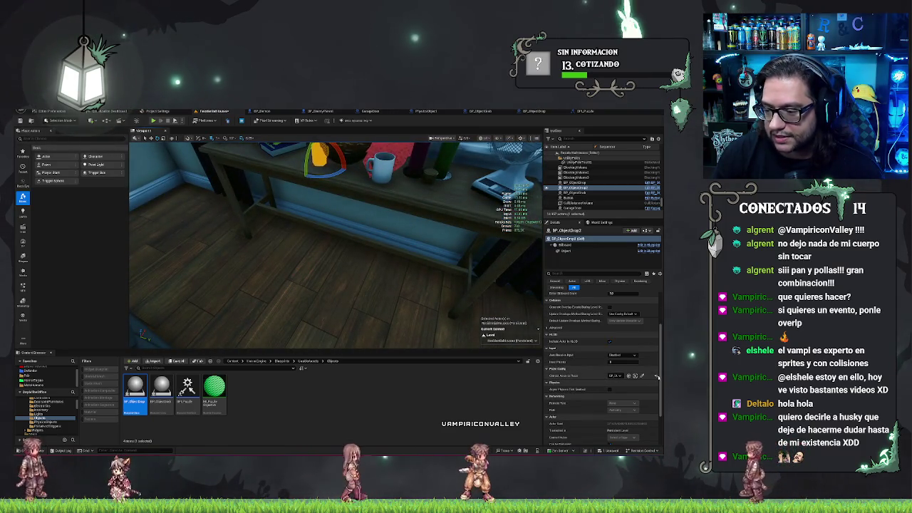
pyautogui.press('f')
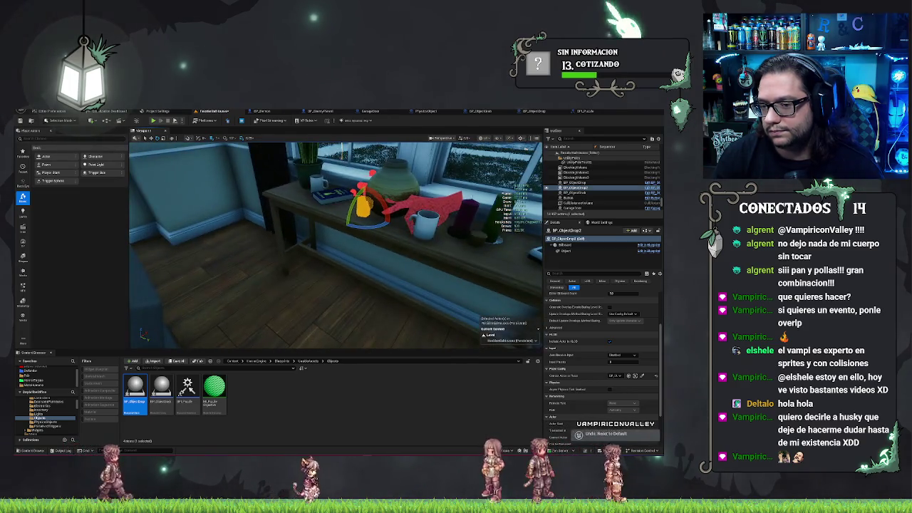
# Step: Save the level and view the table and its objects from several angles
pyautogui.hotkey('ctrl', 's')
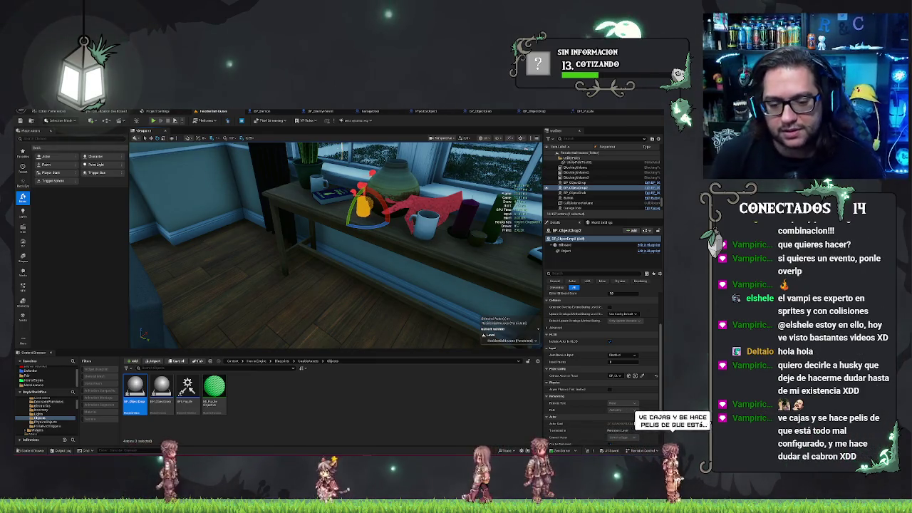
pyautogui.moveTo(335, 271)
pyautogui.mouseDown()
pyautogui.moveTo(355, 280)
pyautogui.moveTo(355, 253)
pyautogui.mouseUp()
pyautogui.press('f')
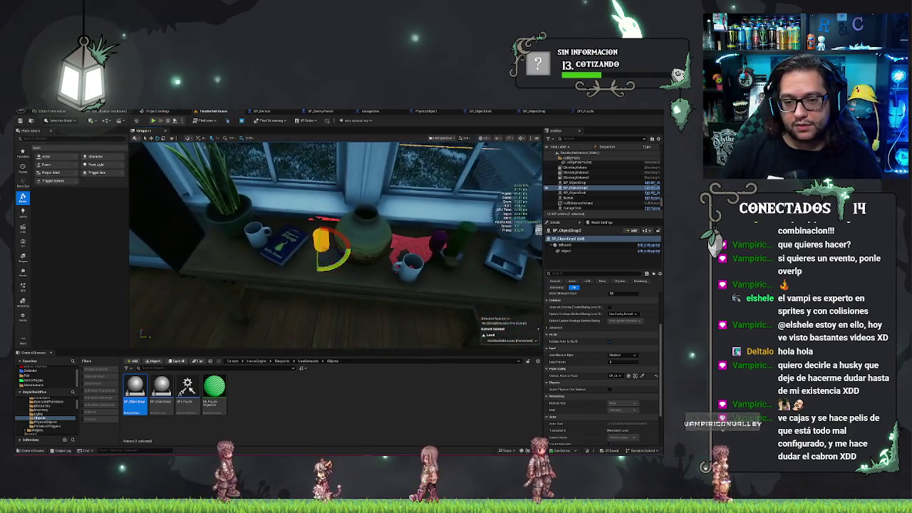
pyautogui.moveTo(335, 246)
pyautogui.mouseDown()
pyautogui.moveTo(335, 221)
pyautogui.moveTo(349, 243)
pyautogui.moveTo(378, 246)
pyautogui.mouseUp()
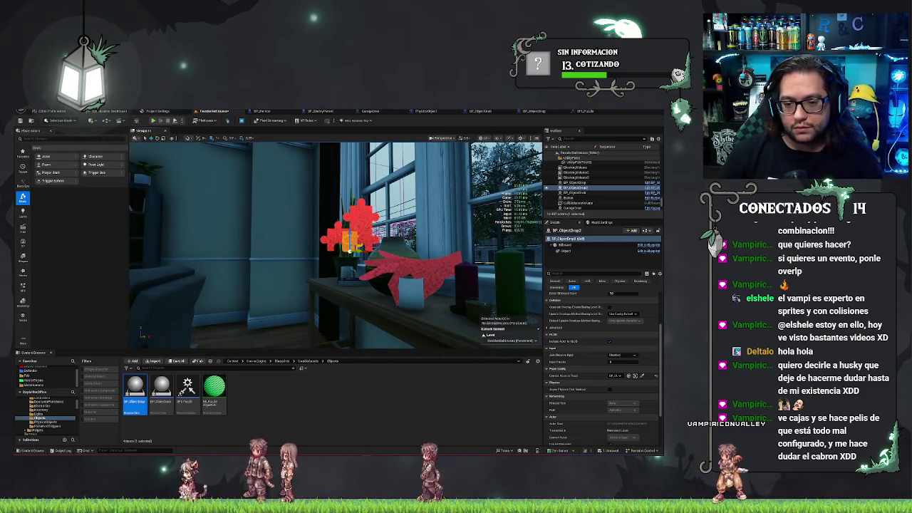
pyautogui.moveTo(335, 242)
pyautogui.mouseDown()
pyautogui.moveTo(353, 227)
pyautogui.moveTo(343, 306)
pyautogui.mouseUp()
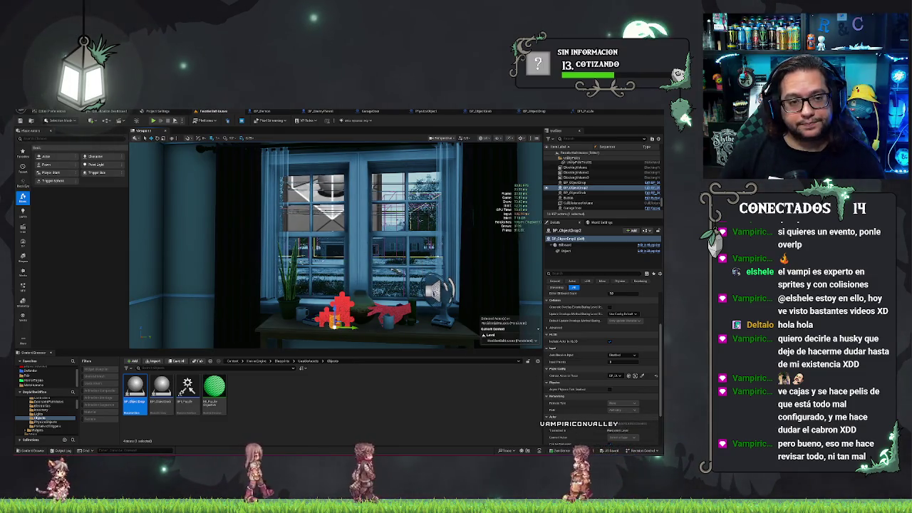
pyautogui.moveTo(335, 246); pyautogui.dragTo(285, 264)
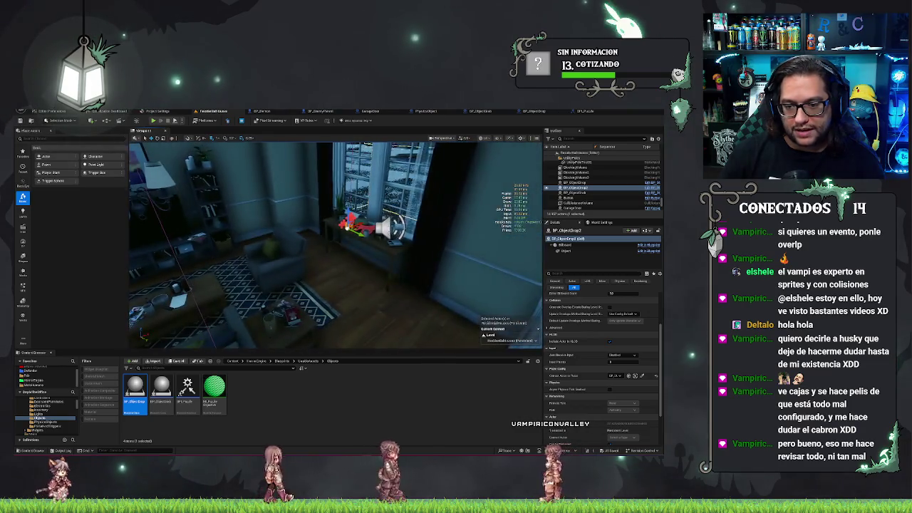
pyautogui.moveTo(335, 246)
pyautogui.mouseDown()
pyautogui.moveTo(327, 214)
pyautogui.moveTo(274, 241)
pyautogui.moveTo(292, 241)
pyautogui.mouseUp()
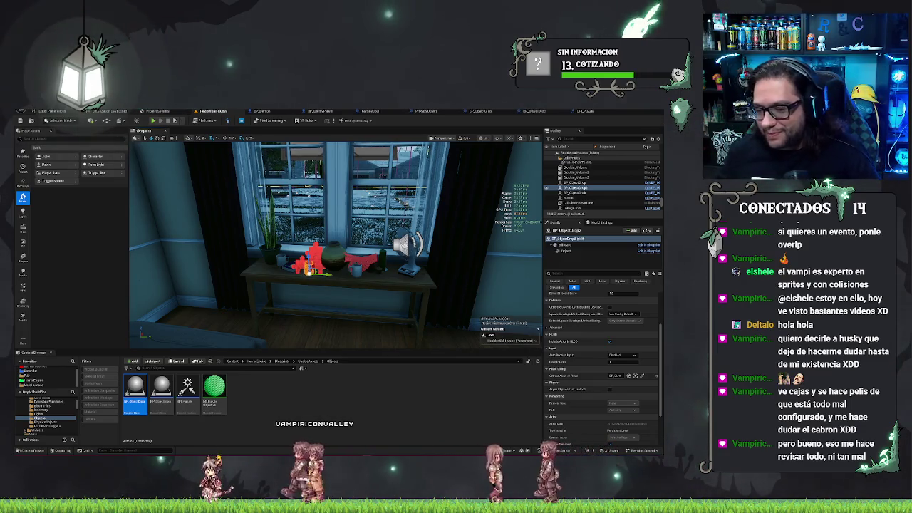
pyautogui.moveTo(335, 246)
pyautogui.mouseDown()
pyautogui.moveTo(346, 242)
pyautogui.moveTo(293, 256)
pyautogui.moveTo(264, 313)
pyautogui.moveTo(275, 318)
pyautogui.mouseUp()
# Step: Play the level from a floor spot, stop the session, and switch to BP_ObjectGrab
pyautogui.rightClick(264, 313)
pyautogui.rightClick(275, 317)
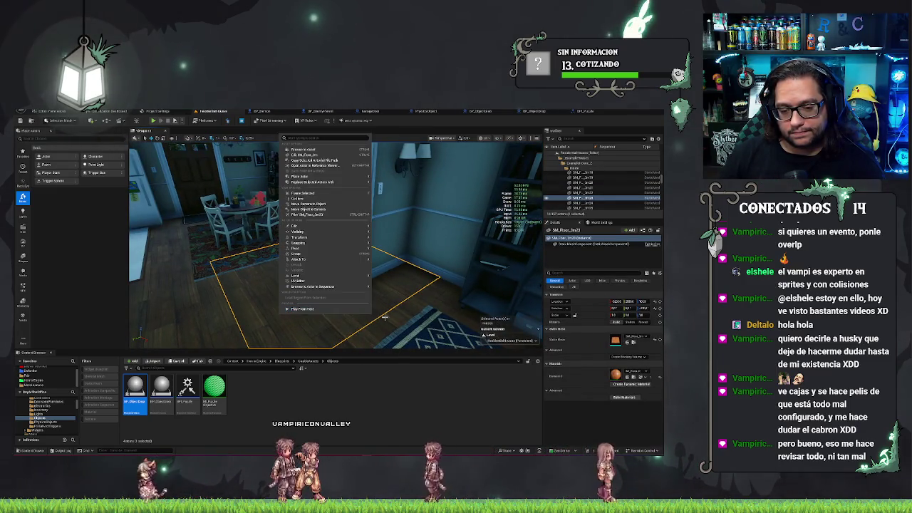
pyautogui.click(304, 309)
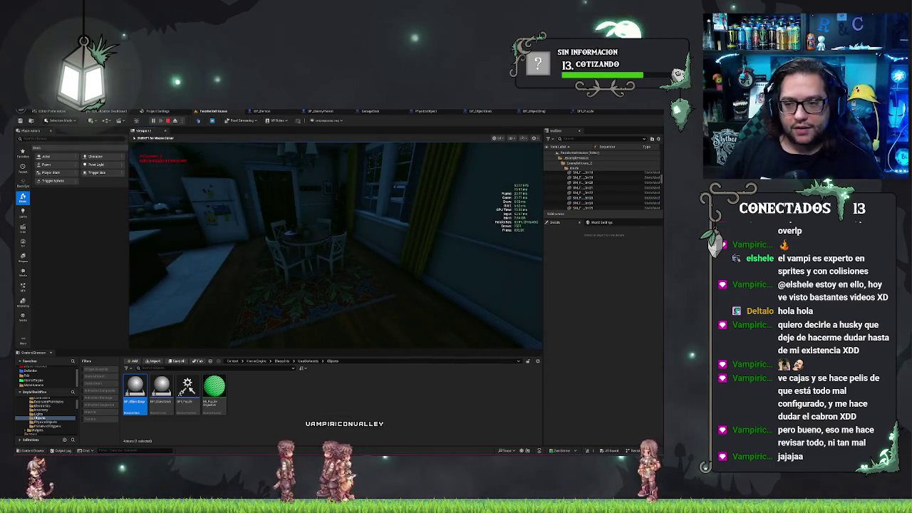
pyautogui.press('Escape')
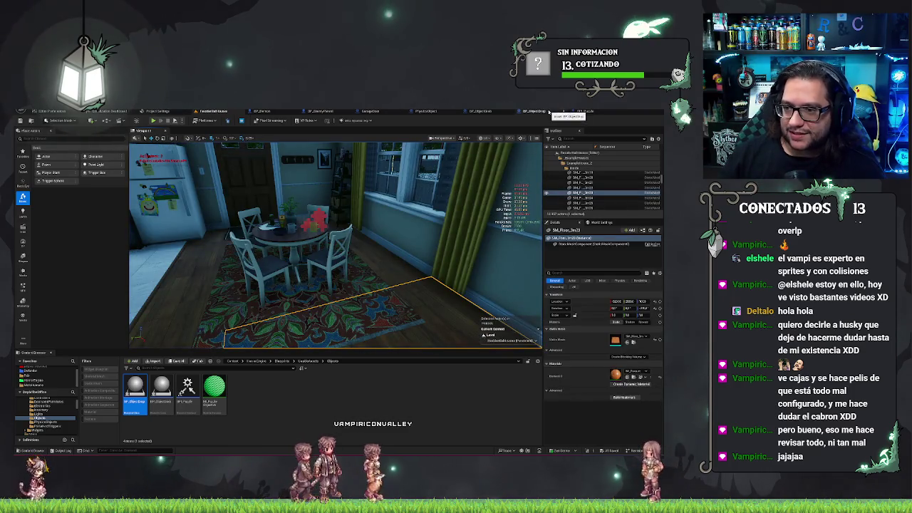
pyautogui.click(480, 111)
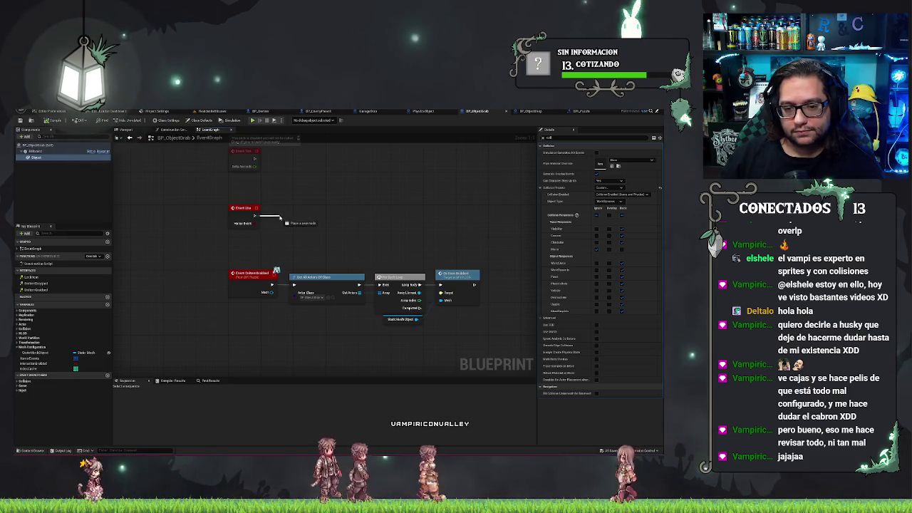
# Step: Try adding an On Item Enabled node after Event Use, then delete it
pyautogui.moveTo(255, 216); pyautogui.dragTo(280, 218)
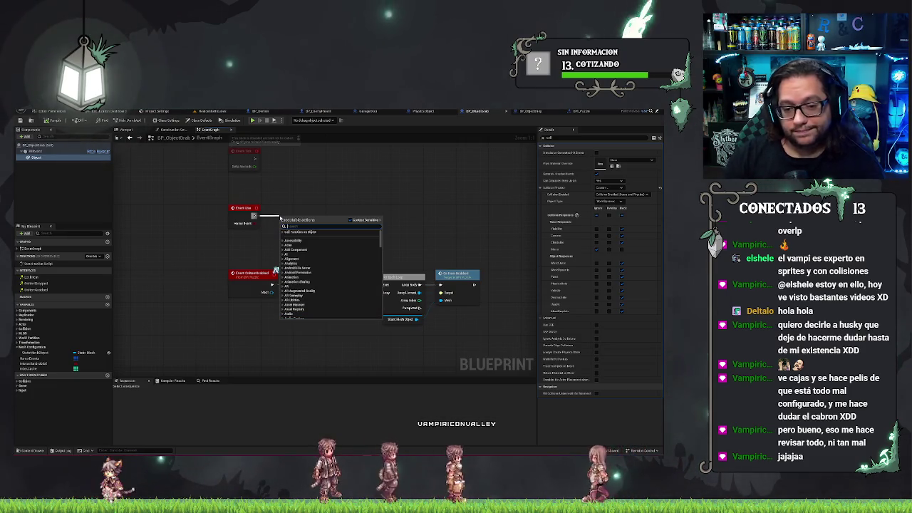
pyautogui.write('on item')
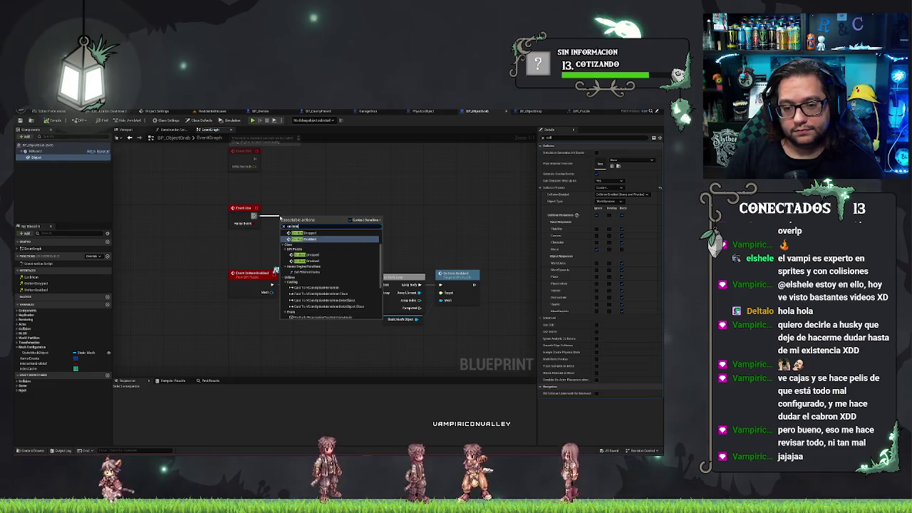
pyautogui.press('Return')
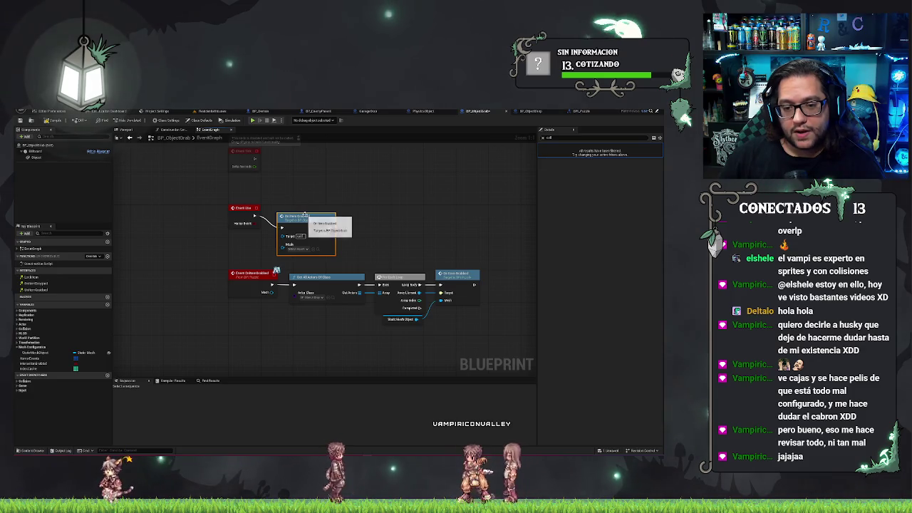
pyautogui.moveTo(308, 215); pyautogui.dragTo(327, 206)
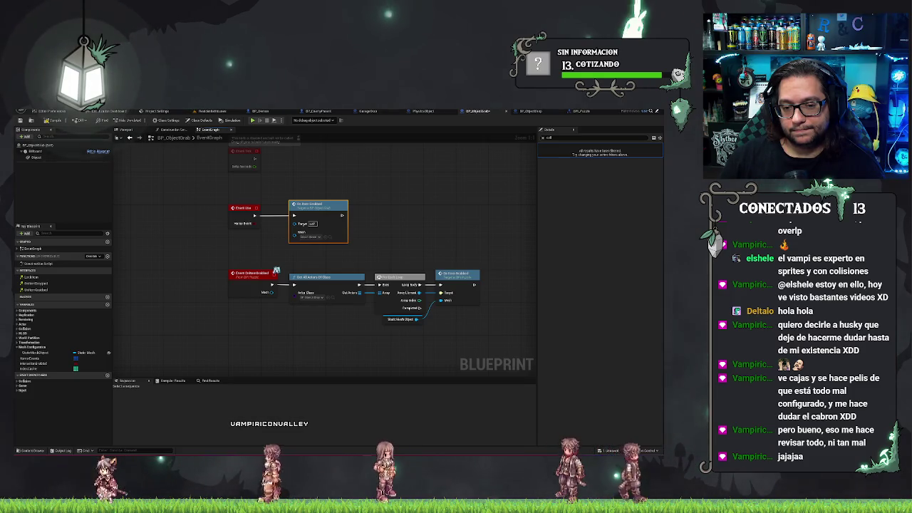
pyautogui.press('Delete')
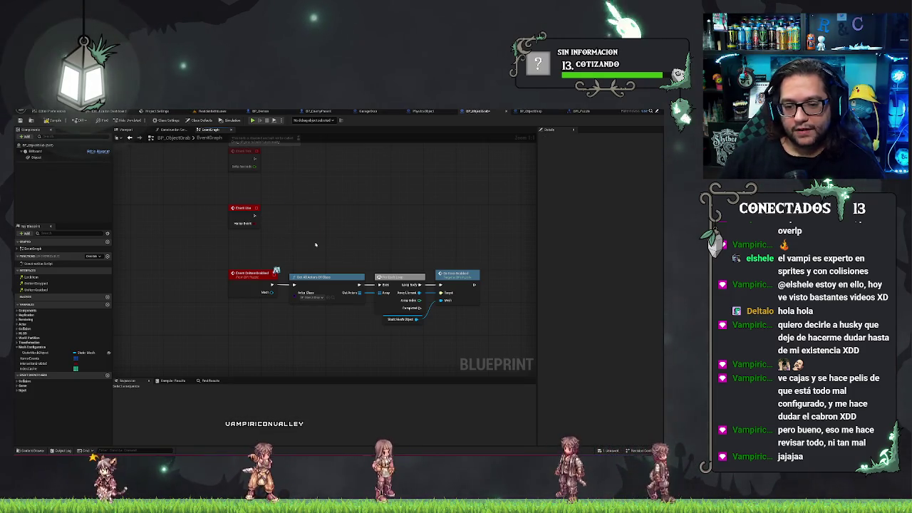
# Step: Delete Event OnItemEnabled, wire Event Use into Get All Actors Of Class, and save
pyautogui.click(243, 283)
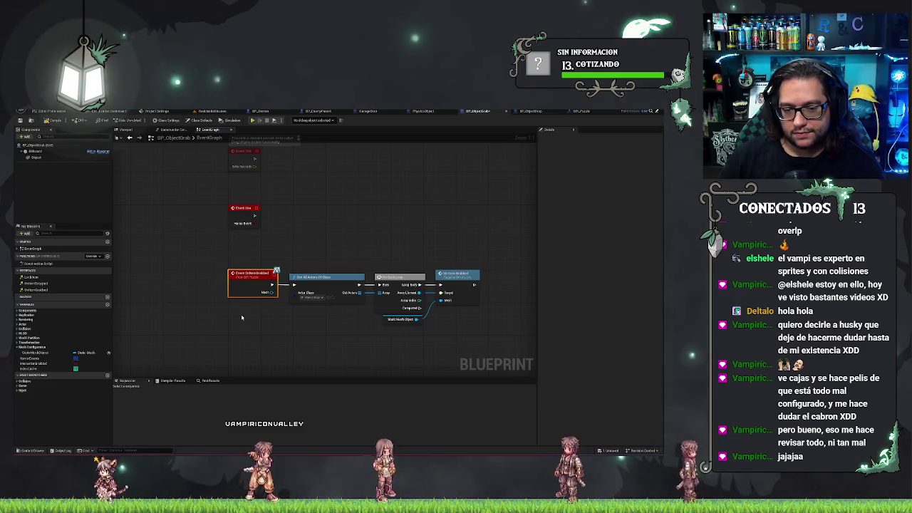
pyautogui.press('Delete')
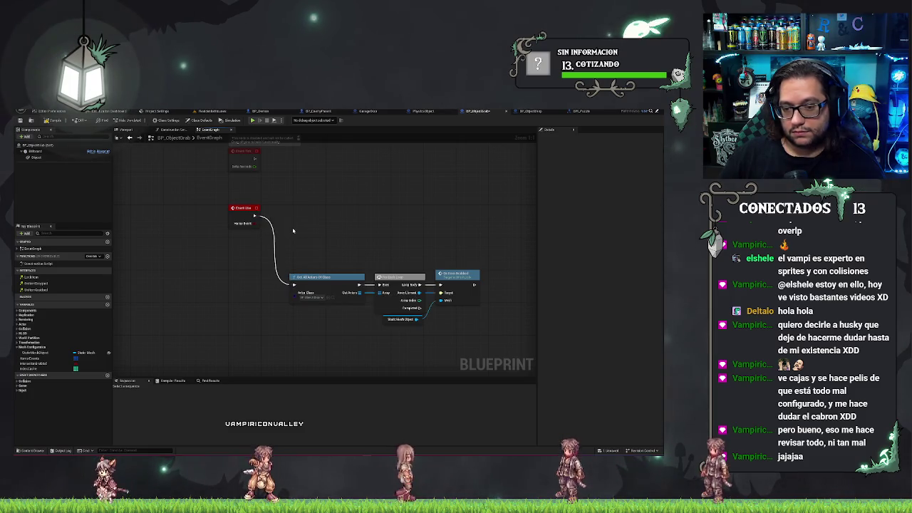
pyautogui.moveTo(292, 231); pyautogui.dragTo(484, 322)
pyautogui.moveTo(312, 278); pyautogui.dragTo(300, 213)
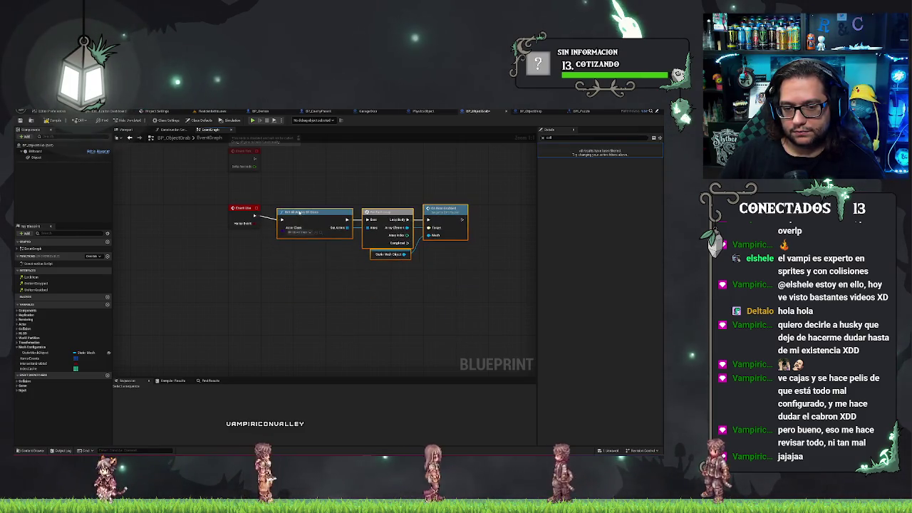
pyautogui.click(306, 279)
pyautogui.hotkey('ctrl', 's')
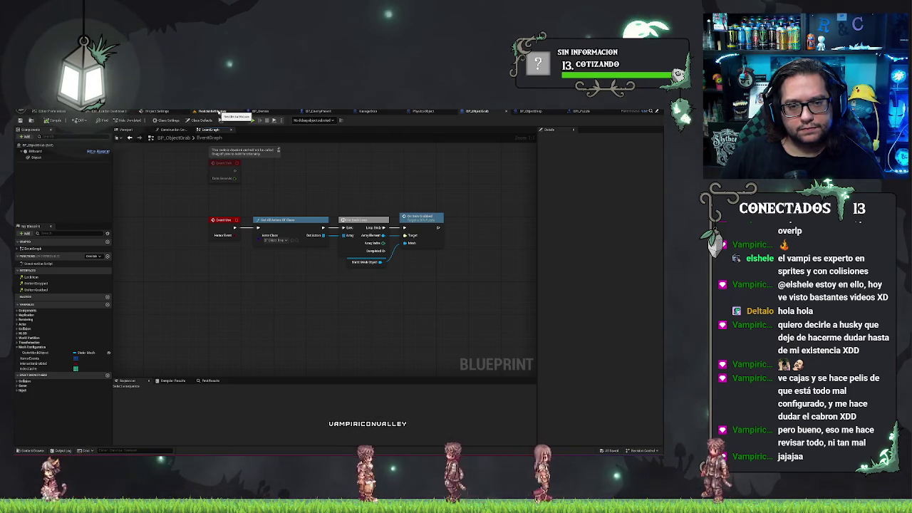
pyautogui.click(218, 112)
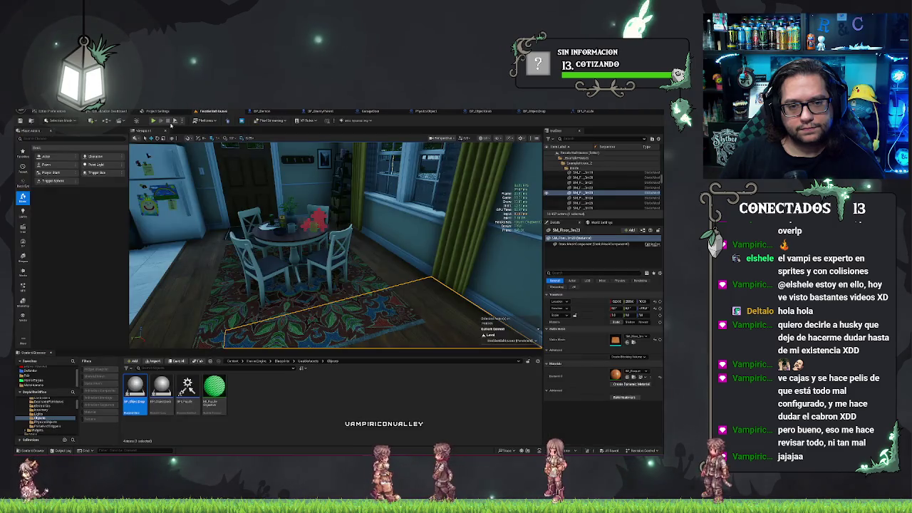
# Step: Play-test from the dining-area floor, then view BP_ObjectDrop's Construction Script
pyautogui.rightClick(424, 331)
pyautogui.click(446, 329)
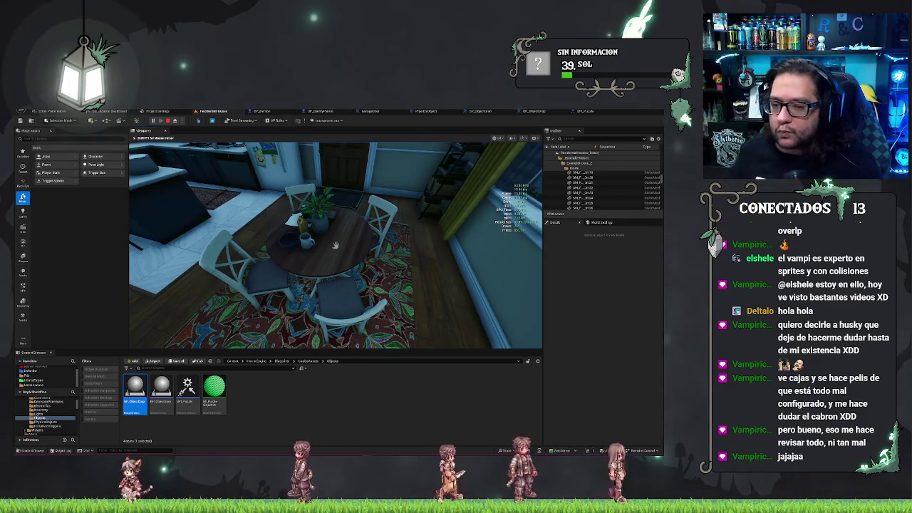
pyautogui.press('Escape')
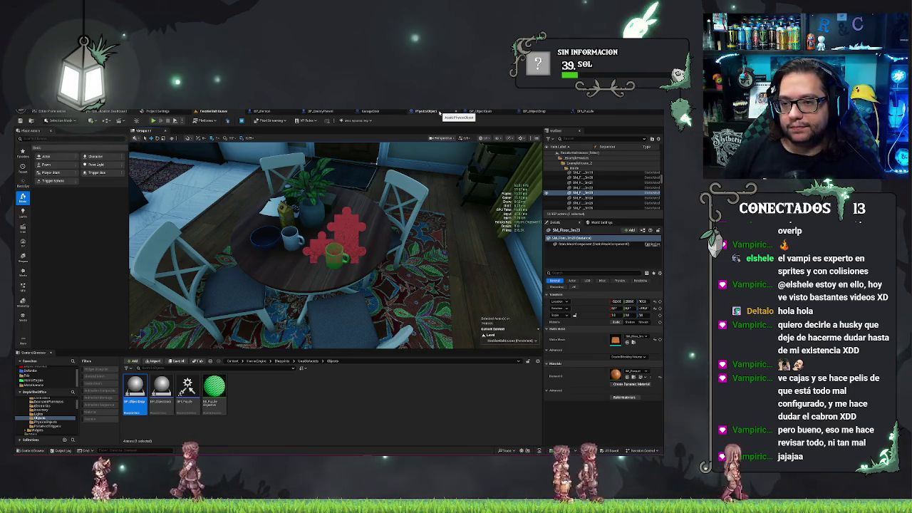
pyautogui.click(535, 112)
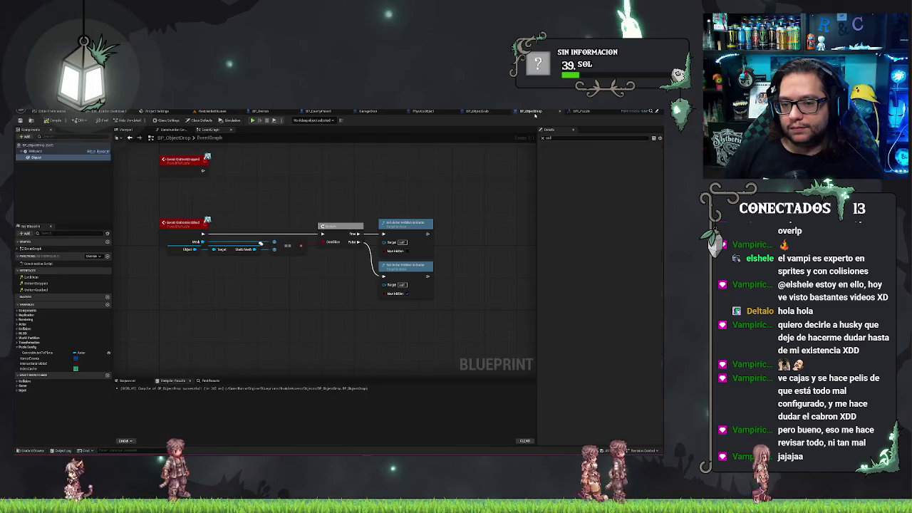
pyautogui.click(174, 129)
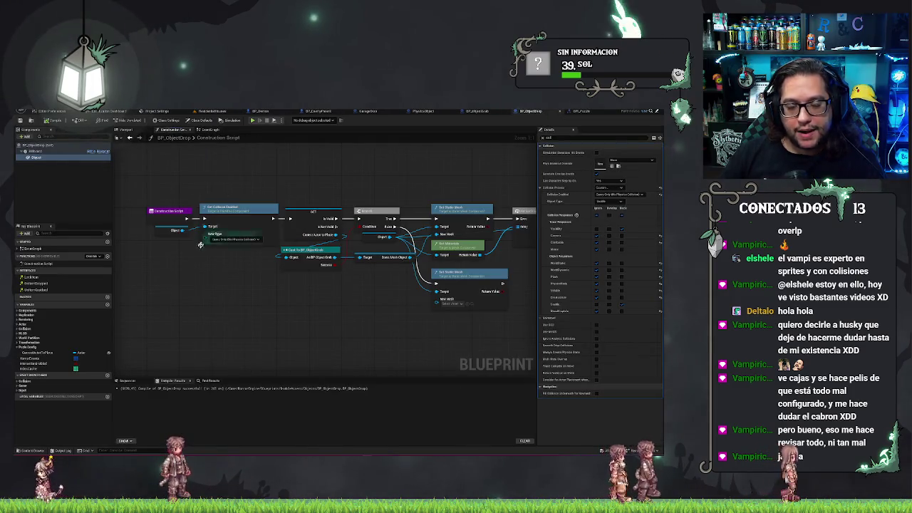
# Step: Delete the Set Collision Enabled node and its getter, shifting the remaining nodes left
pyautogui.moveTo(189, 249); pyautogui.dragTo(278, 205)
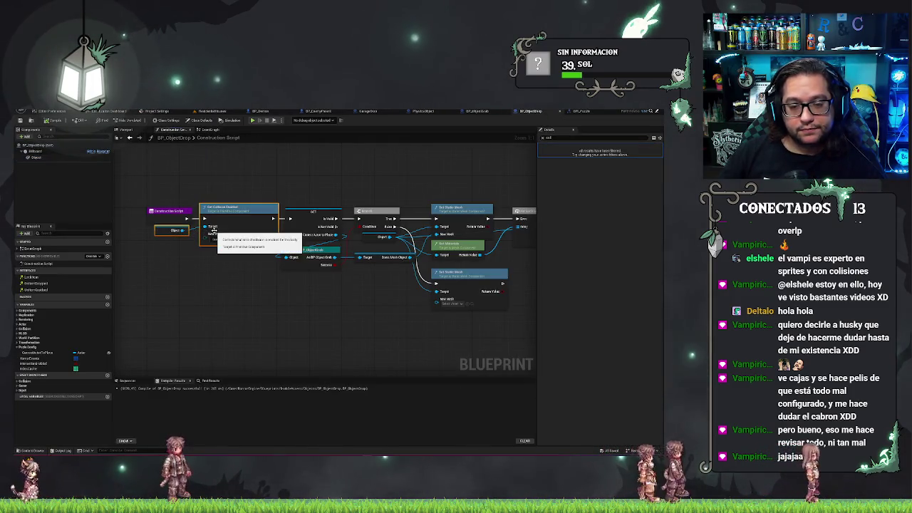
pyautogui.press('Delete')
pyautogui.scroll(-3, 218, 229)
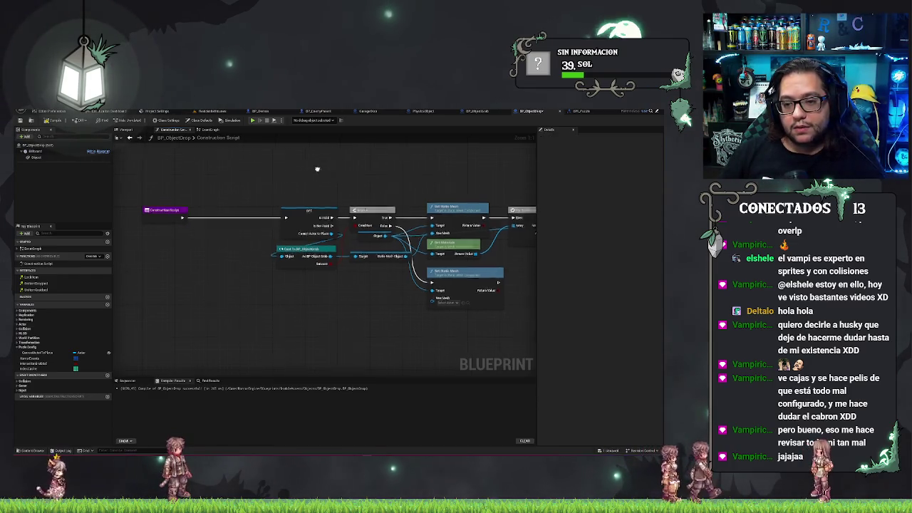
pyautogui.moveTo(270, 153)
pyautogui.mouseDown()
pyautogui.moveTo(490, 288)
pyautogui.moveTo(506, 287)
pyautogui.mouseUp()
pyautogui.press('Left')
pyautogui.press('Left')
pyautogui.press('Left')
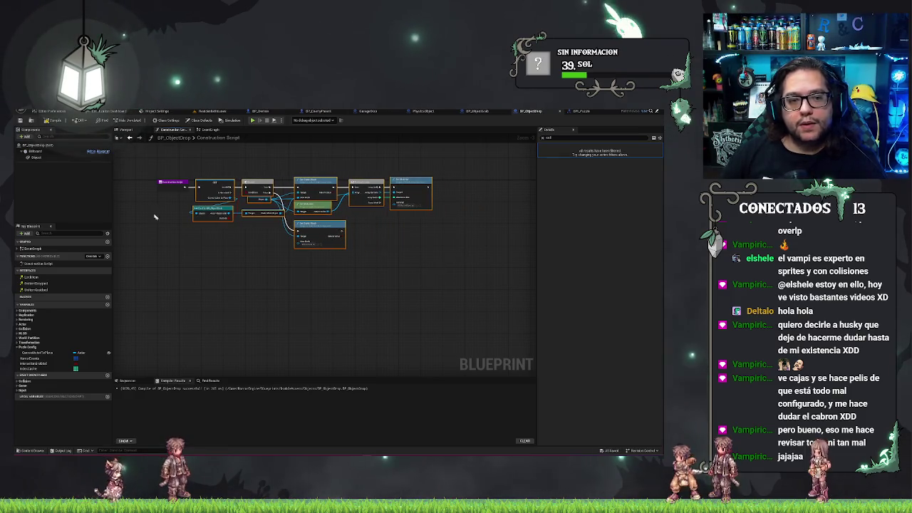
# Step: Check the Object component's collision settings and recentre the Construction Script graph
pyautogui.click(204, 131)
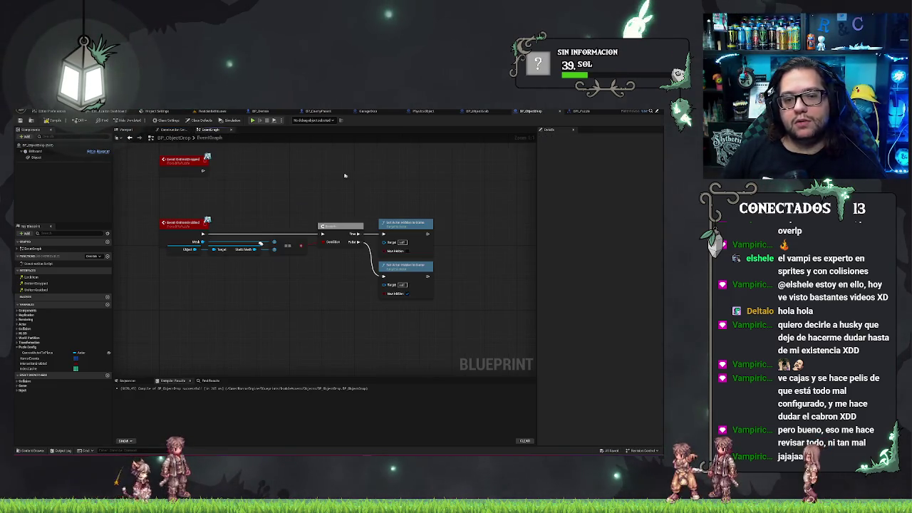
pyautogui.click(160, 130)
pyautogui.click(55, 157)
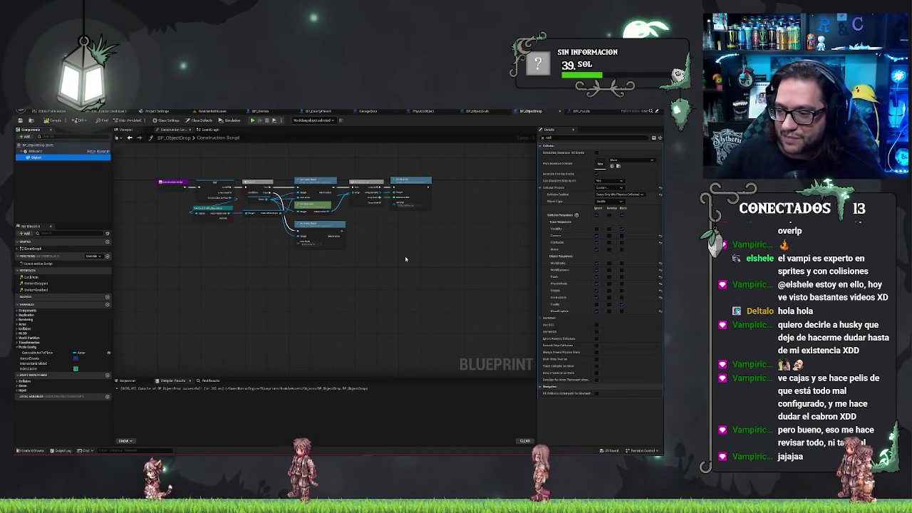
pyautogui.press('Home')
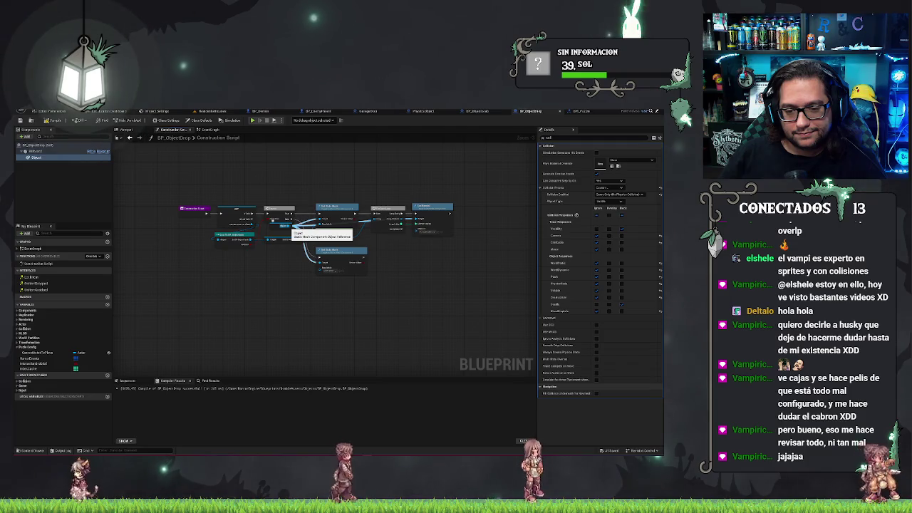
# Step: Add a Set Collision Response to Channel node fed by the Object getter and pick its channel
pyautogui.click(281, 226)
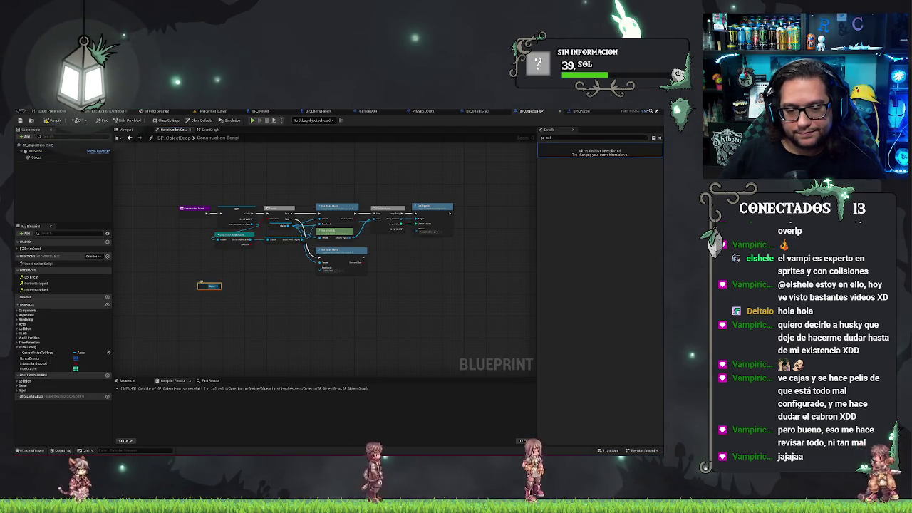
pyautogui.moveTo(219, 286); pyautogui.dragTo(241, 284)
pyautogui.write('channel')
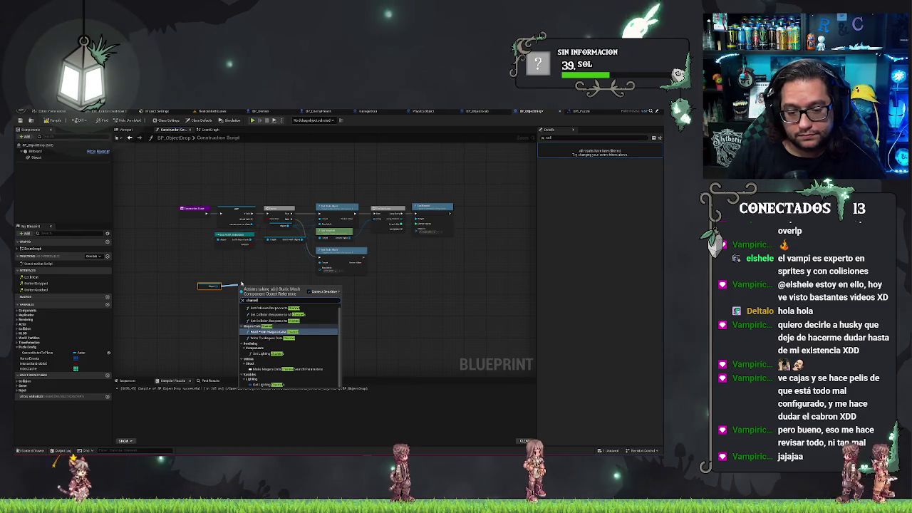
pyautogui.write('for')
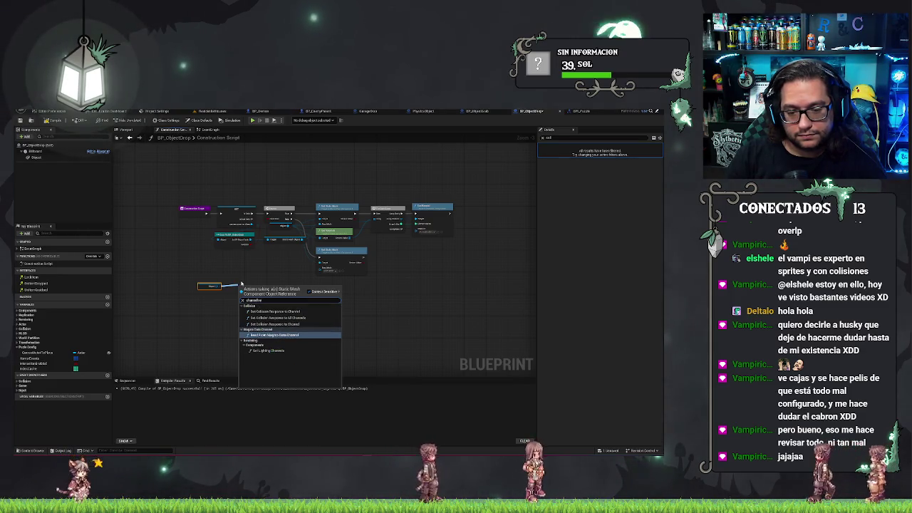
pyautogui.click(286, 325)
pyautogui.scroll(2, 280, 327)
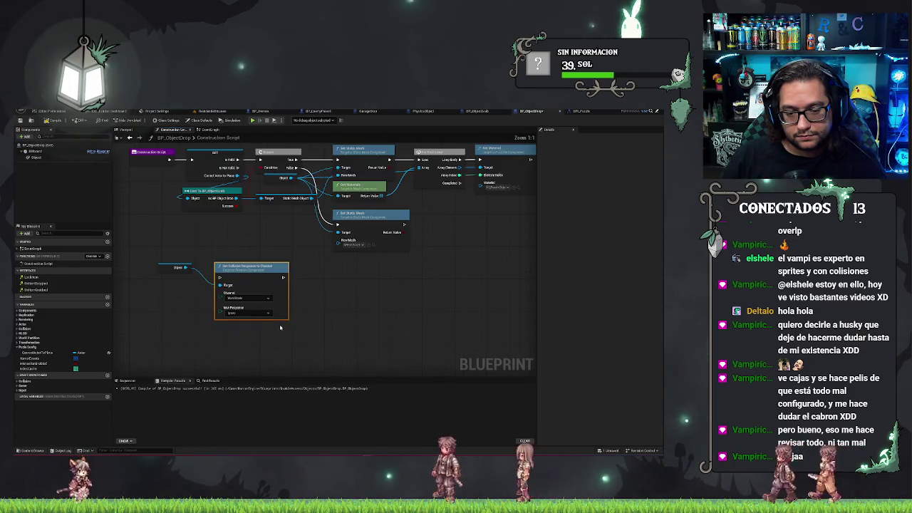
pyautogui.click(247, 301)
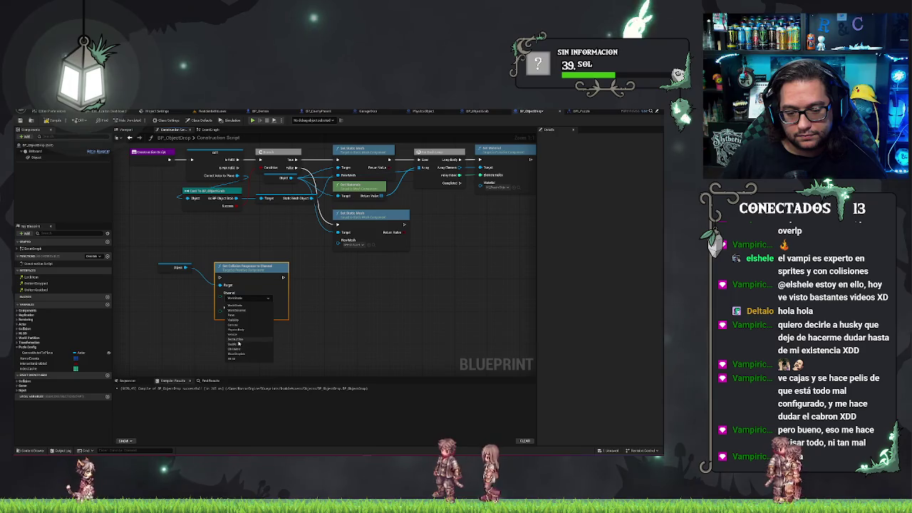
pyautogui.click(231, 344)
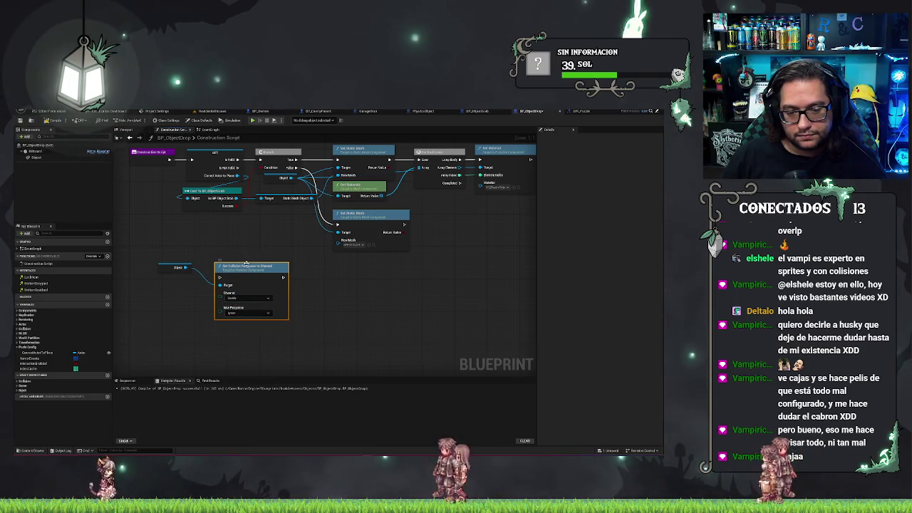
# Step: Place the collision node and Object getter ahead of the chain, then select both
pyautogui.moveTo(171, 182)
pyautogui.mouseDown()
pyautogui.moveTo(371, 285)
pyautogui.moveTo(532, 310)
pyautogui.mouseUp()
pyautogui.moveTo(313, 291)
pyautogui.mouseDown()
pyautogui.moveTo(437, 289)
pyautogui.moveTo(306, 205)
pyautogui.mouseUp()
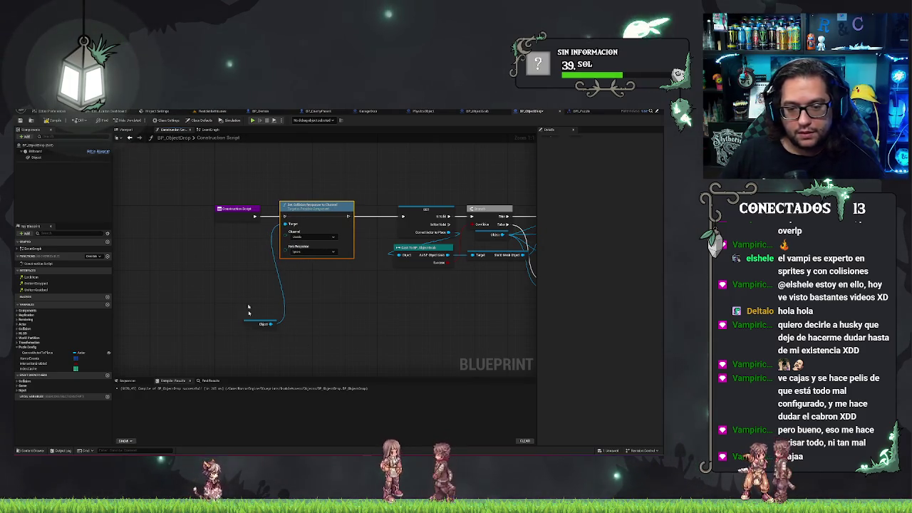
pyautogui.moveTo(254, 325)
pyautogui.mouseDown()
pyautogui.moveTo(242, 245)
pyautogui.moveTo(307, 242)
pyautogui.mouseUp()
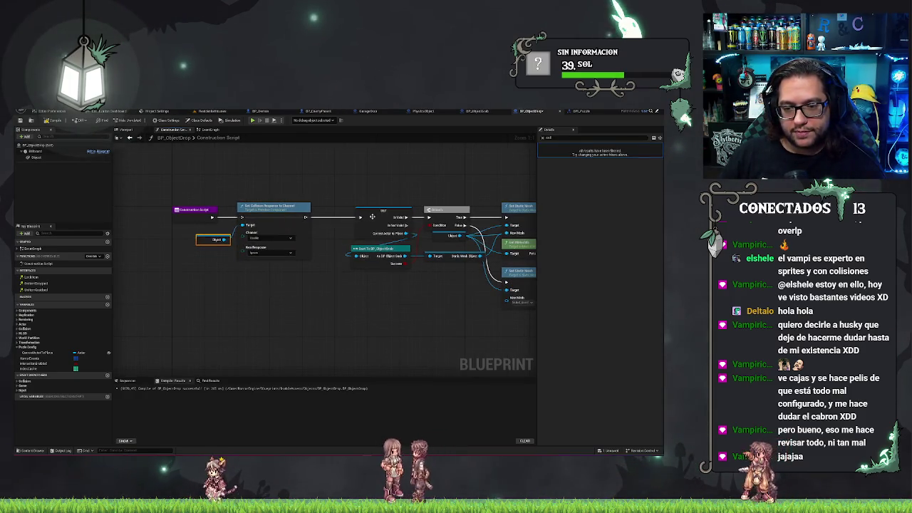
pyautogui.click(283, 217)
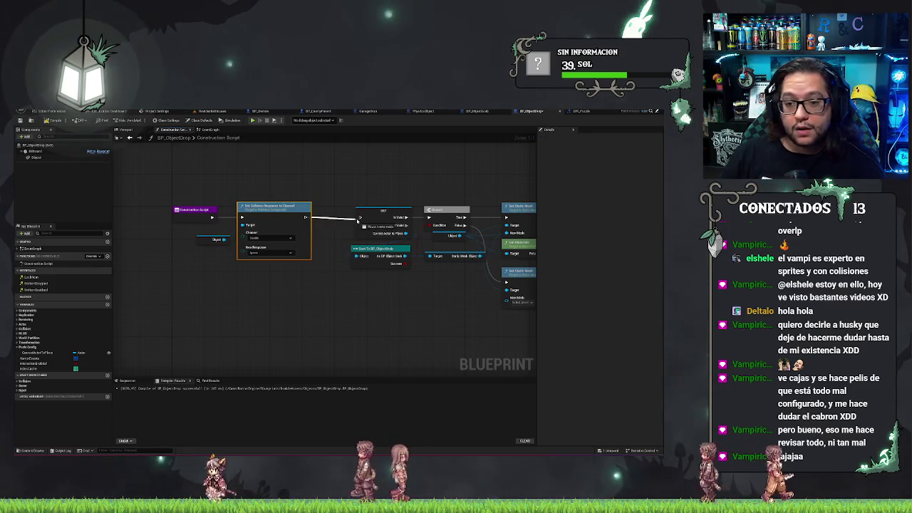
pyautogui.scroll(-1, 283, 209)
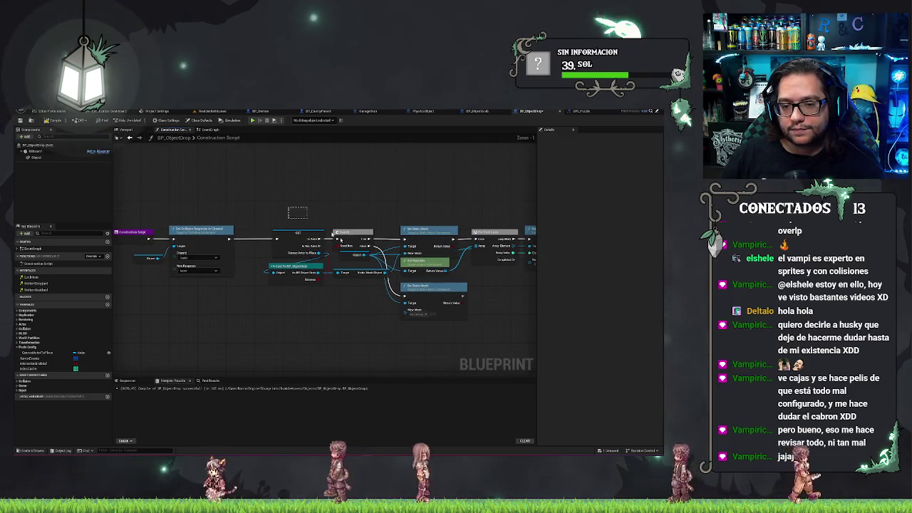
pyautogui.hotkey('ctrl', 'a')
pyautogui.moveTo(310, 267)
pyautogui.mouseDown()
pyautogui.moveTo(341, 265)
pyautogui.moveTo(325, 264)
pyautogui.mouseUp()
pyautogui.moveTo(182, 206); pyautogui.dragTo(237, 303)
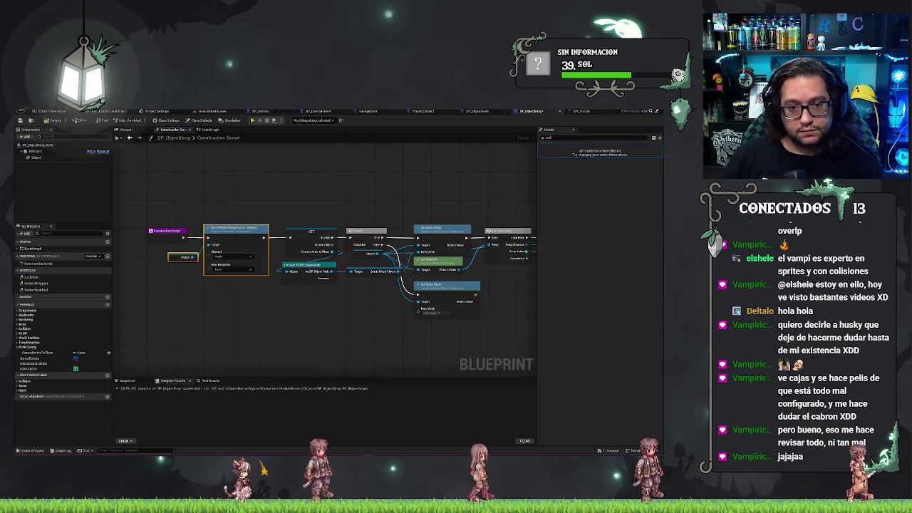
# Step: Paste the collision node into the EventGraph with a Block response after Set Actor Hidden
pyautogui.click(210, 130)
pyautogui.hotkey('ctrl', 'v')
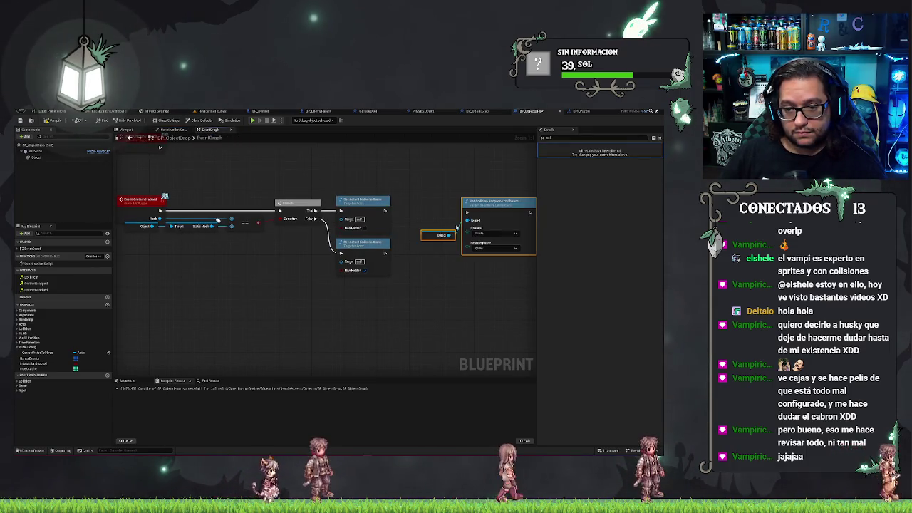
pyautogui.click(484, 248)
pyautogui.click(483, 251)
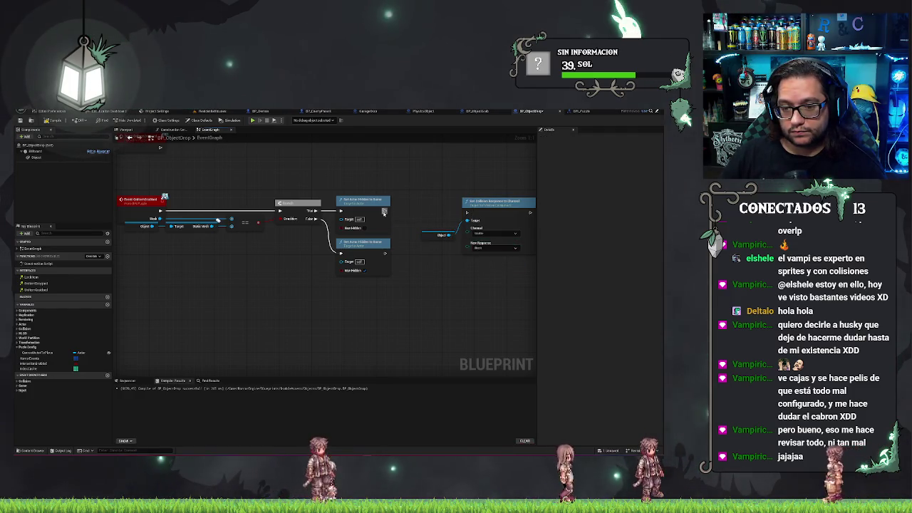
pyautogui.moveTo(483, 199); pyautogui.dragTo(464, 198)
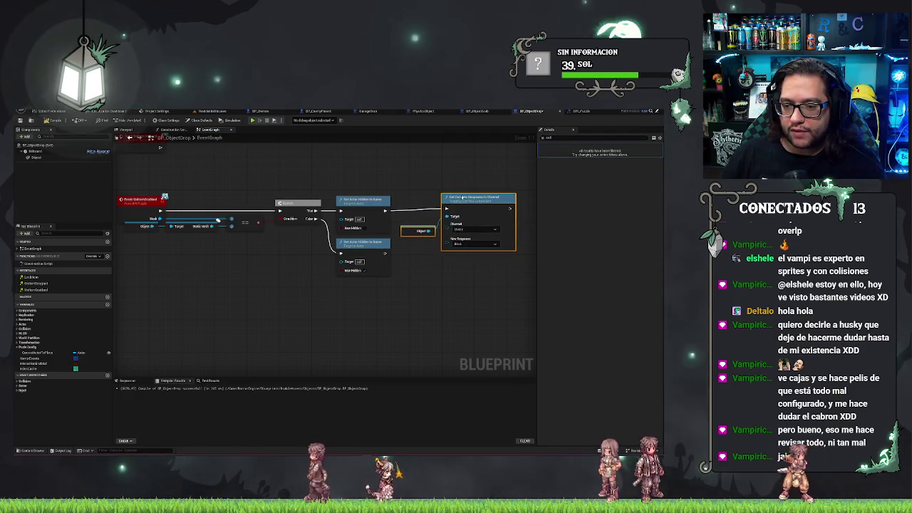
pyautogui.click(420, 181)
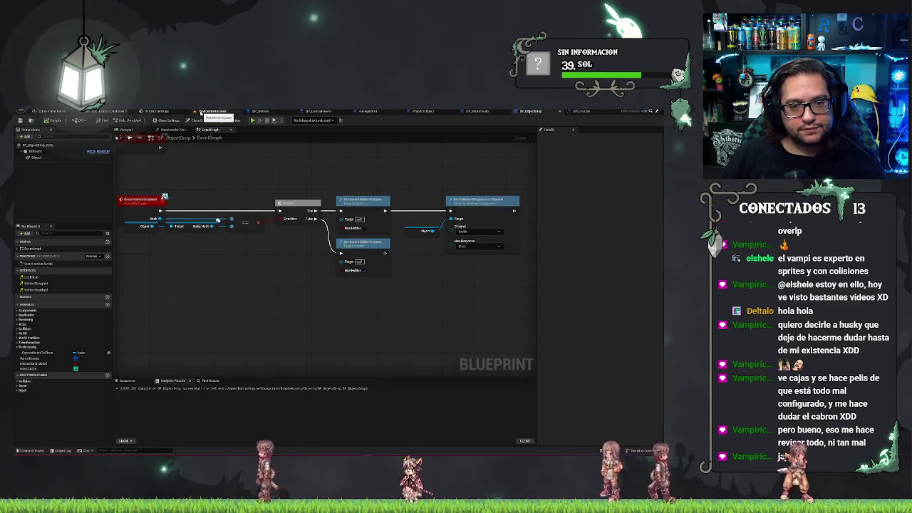
pyautogui.click(200, 112)
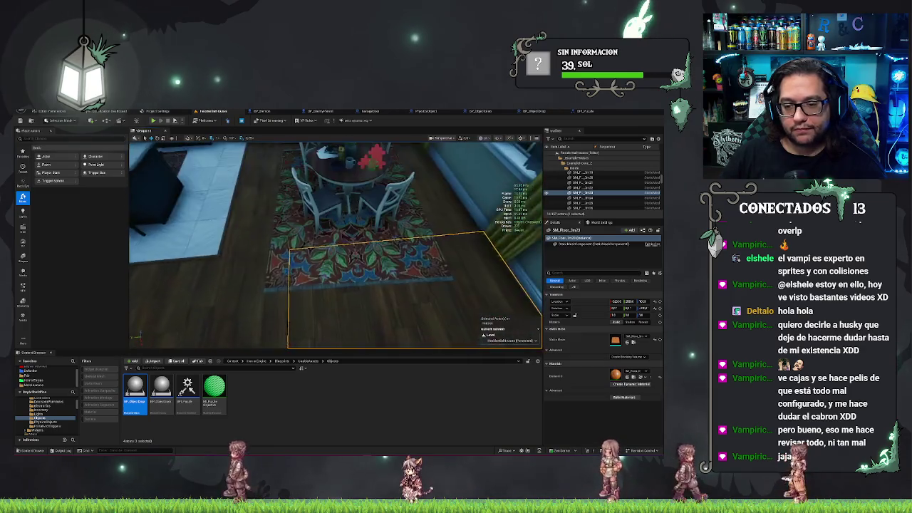
# Step: Play in the editor, eject to inspect the table, resume, stop, and go to BPI_Puzzle
pyautogui.rightClick(383, 304)
pyautogui.press('Escape')
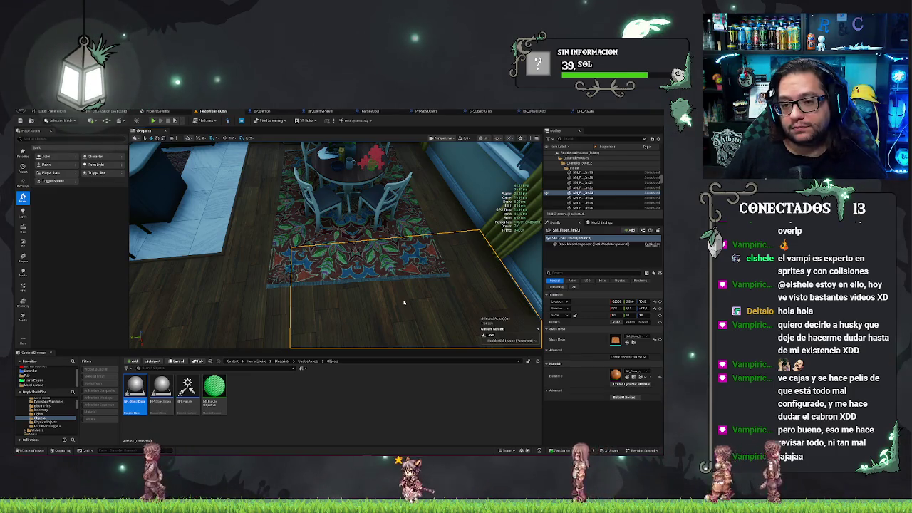
pyautogui.hotkey('alt', 'p')
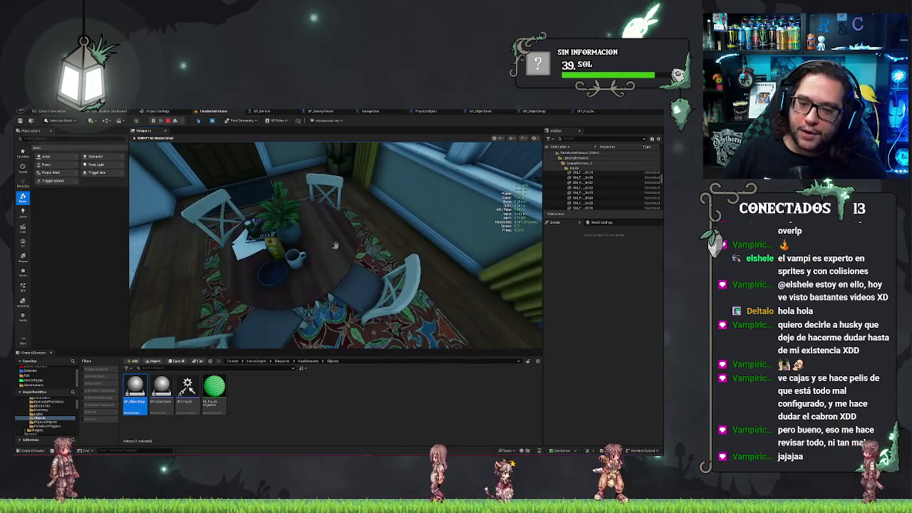
pyautogui.press('Escape')
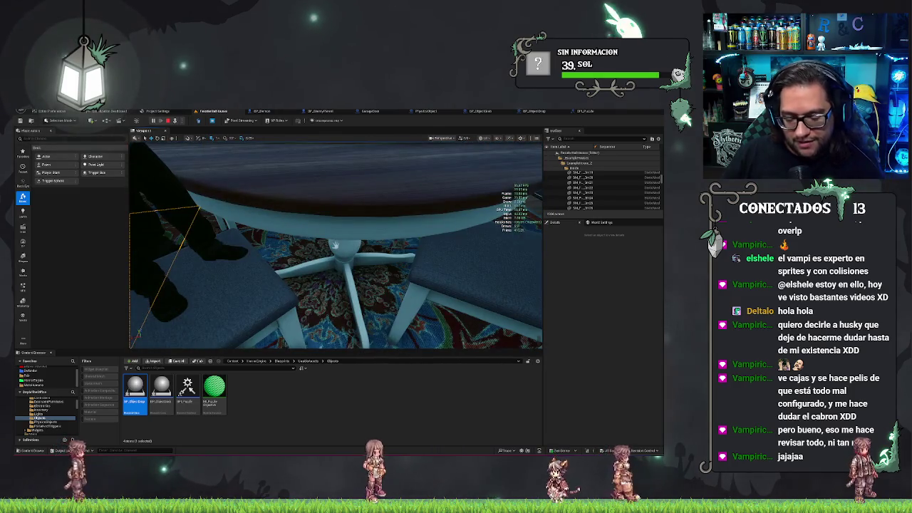
pyautogui.press('F8')
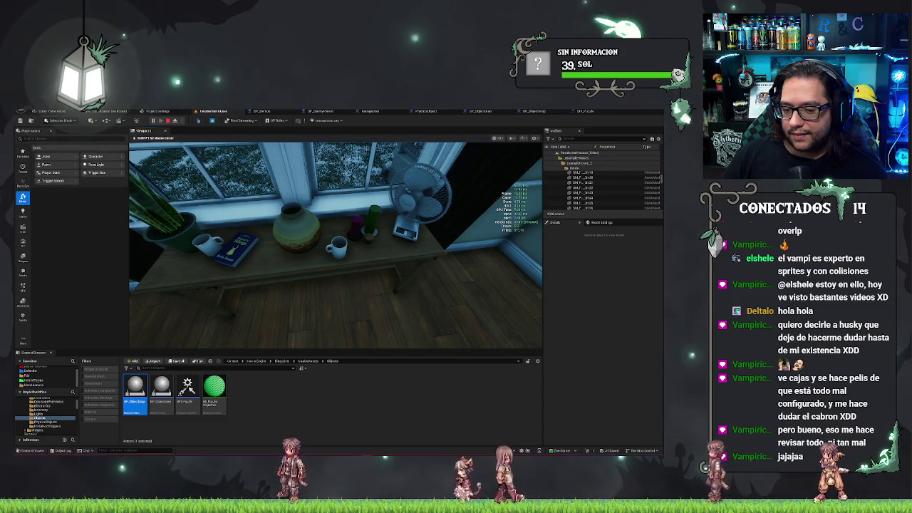
pyautogui.press('Escape')
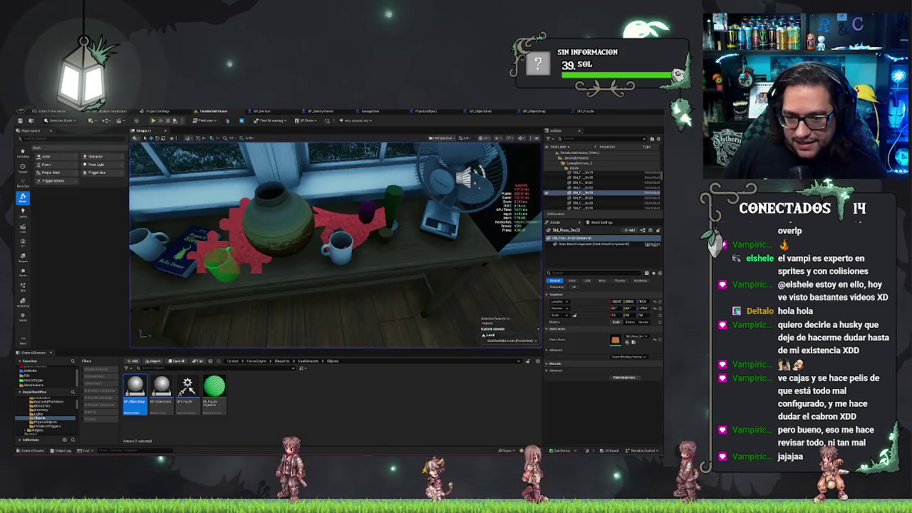
pyautogui.click(585, 112)
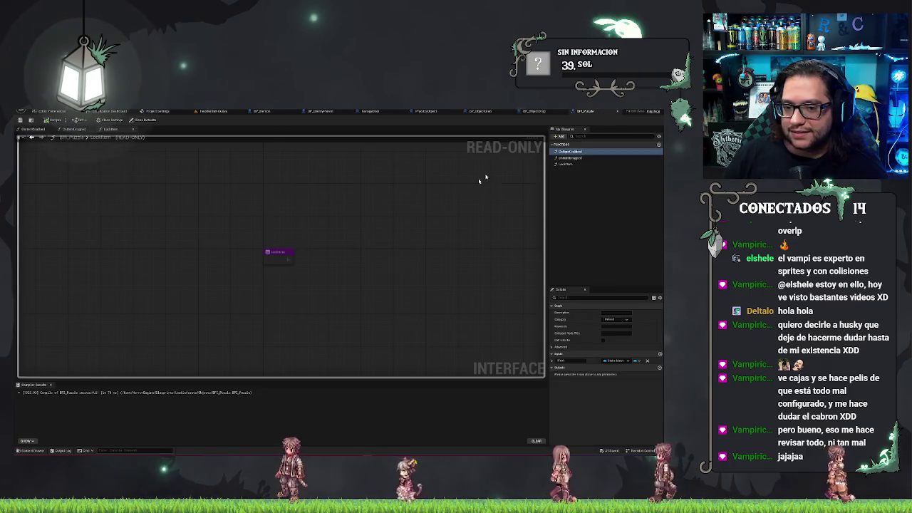
# Step: Check BP_ObjectDrop's Object collision settings, then return to BP_ObjectGrab's event graph
pyautogui.click(533, 112)
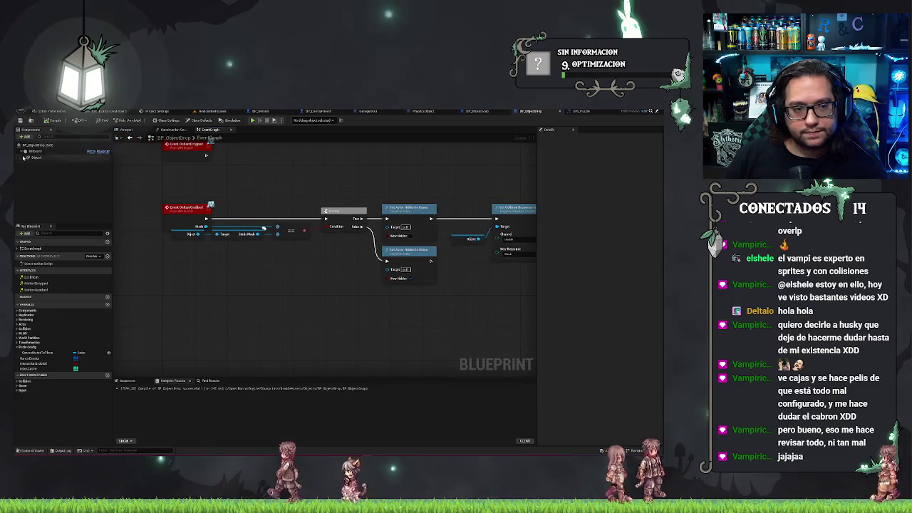
pyautogui.click(100, 157)
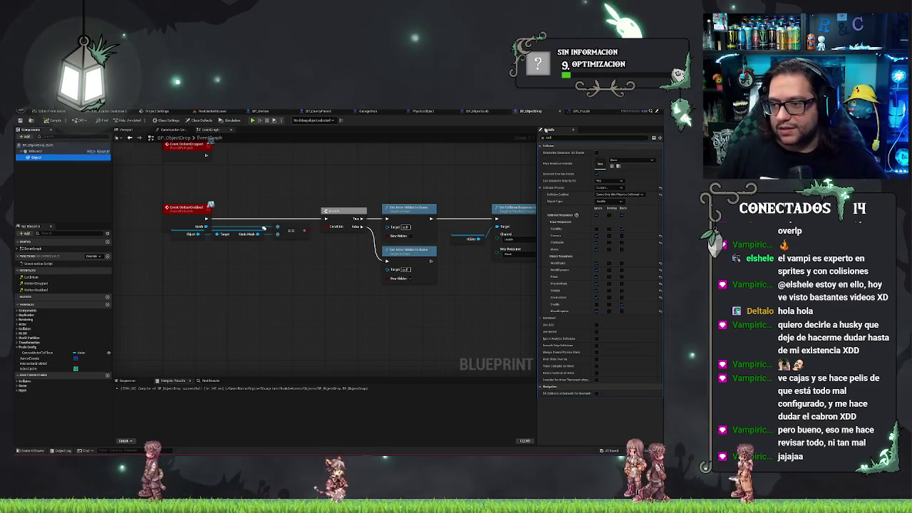
pyautogui.click(487, 112)
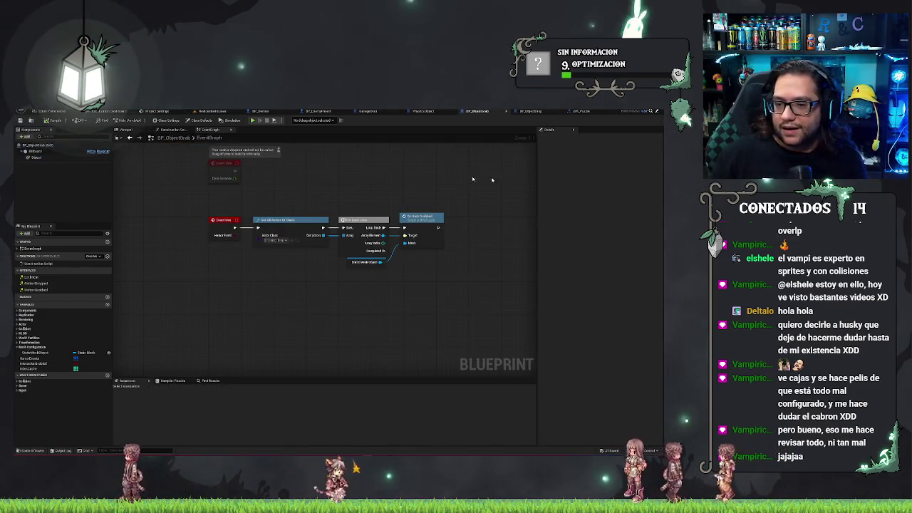
# Step: Change the Object component's Collision Object Type in BP_ObjectGrab, then go back to BP_ObjectDrop
pyautogui.click(33, 157)
pyautogui.click(606, 201)
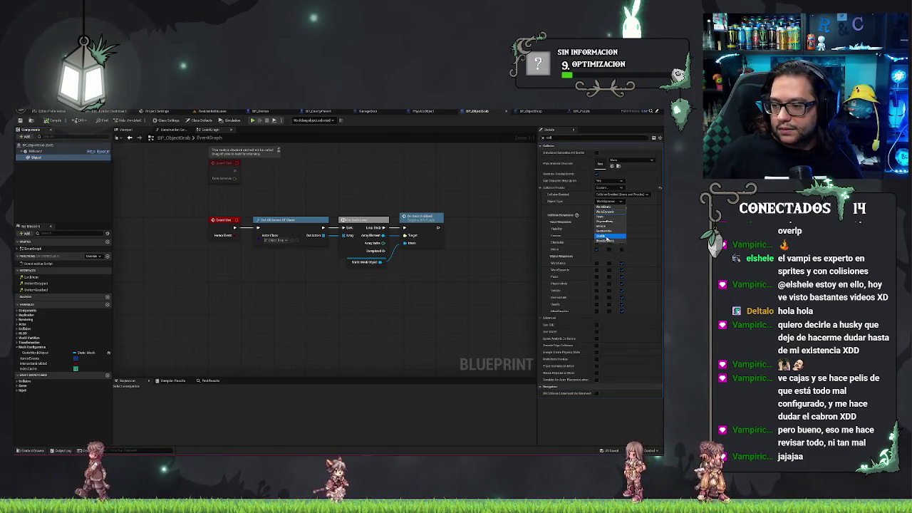
pyautogui.click(606, 238)
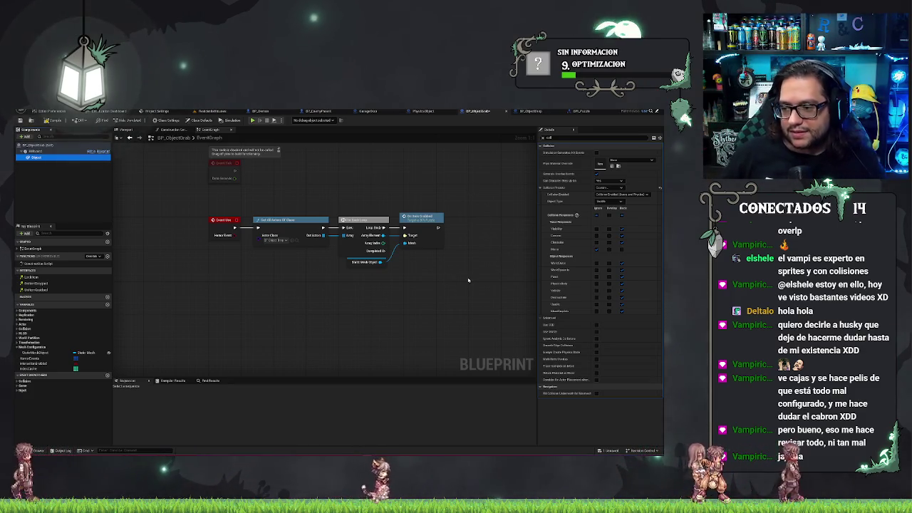
pyautogui.click(581, 112)
pyautogui.click(531, 111)
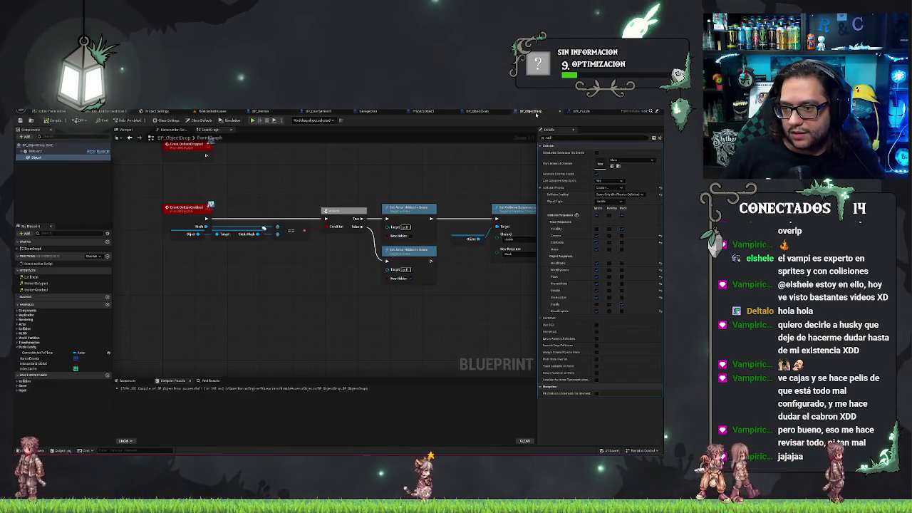
# Step: Set the event graph's collision node so the Object ignores the Visibility channel
pyautogui.click(597, 229)
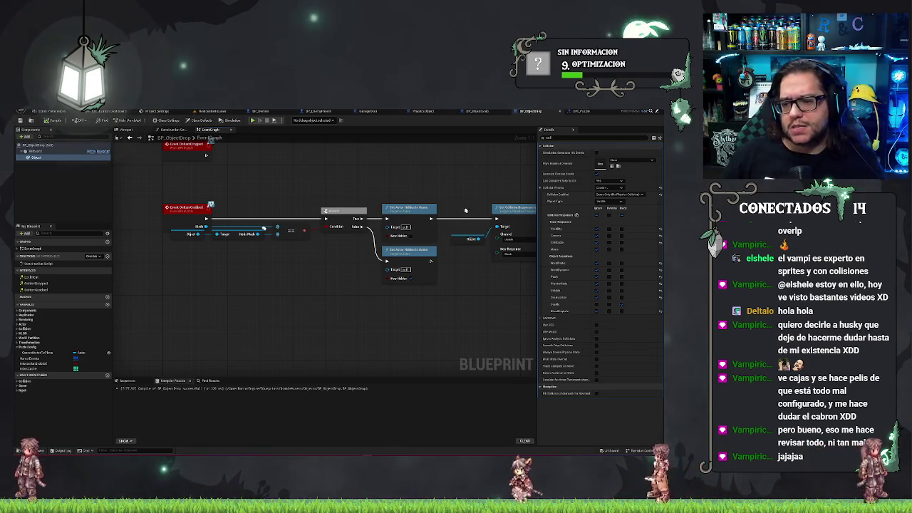
pyautogui.moveTo(467, 206); pyautogui.dragTo(434, 201)
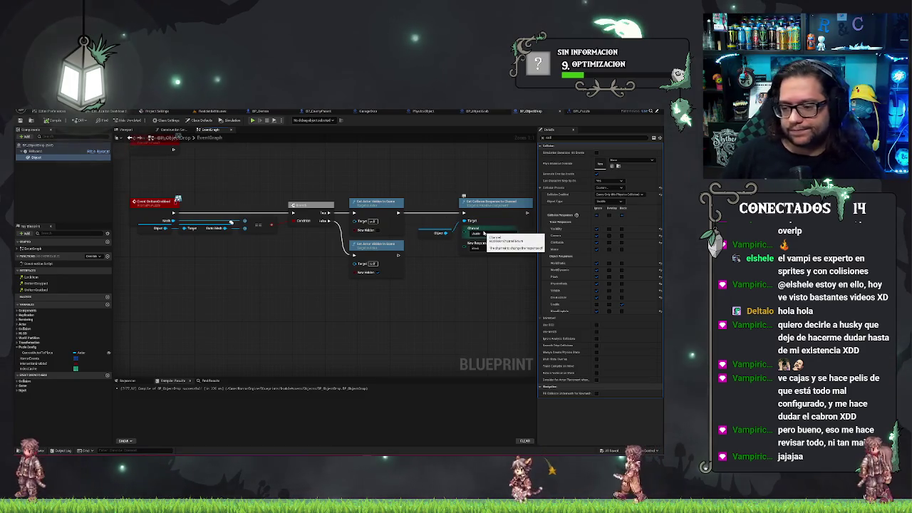
pyautogui.click(484, 234)
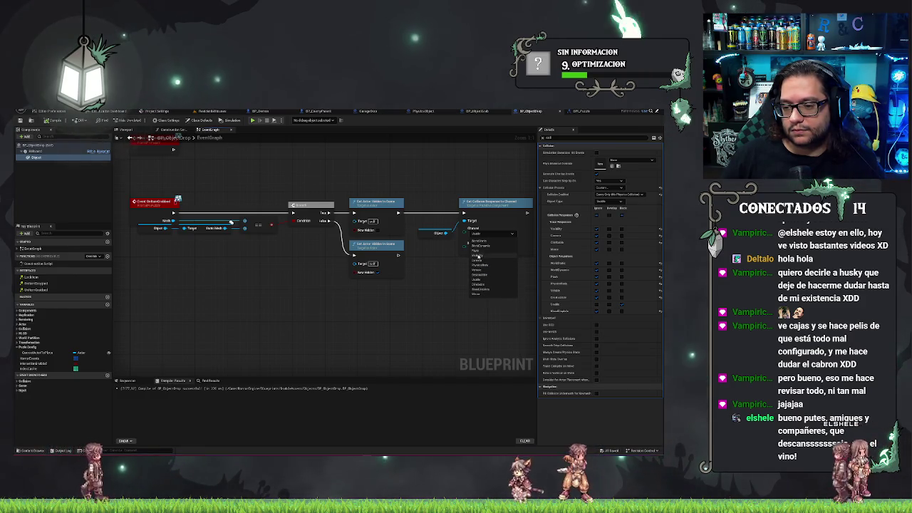
pyautogui.click(479, 255)
pyautogui.moveTo(440, 176); pyautogui.dragTo(434, 202)
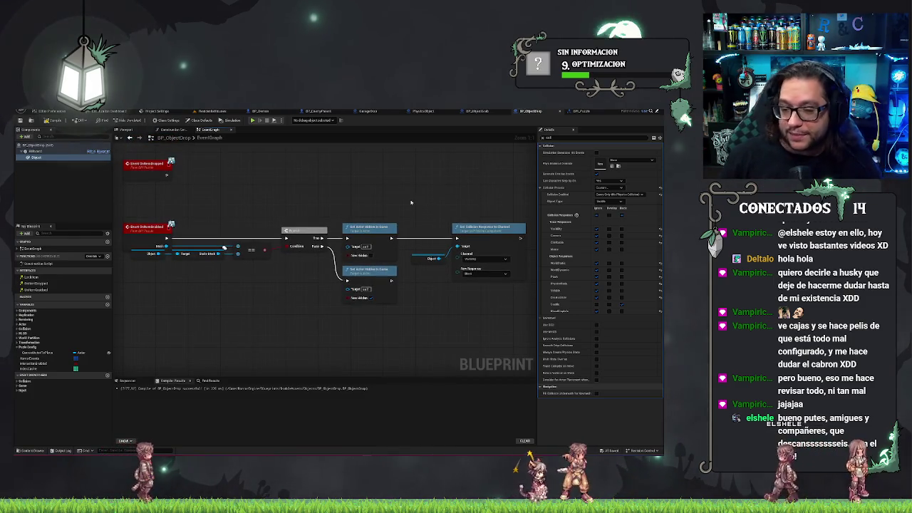
pyautogui.moveTo(377, 203)
pyautogui.mouseDown()
pyautogui.moveTo(407, 228)
pyautogui.moveTo(380, 226)
pyautogui.mouseUp()
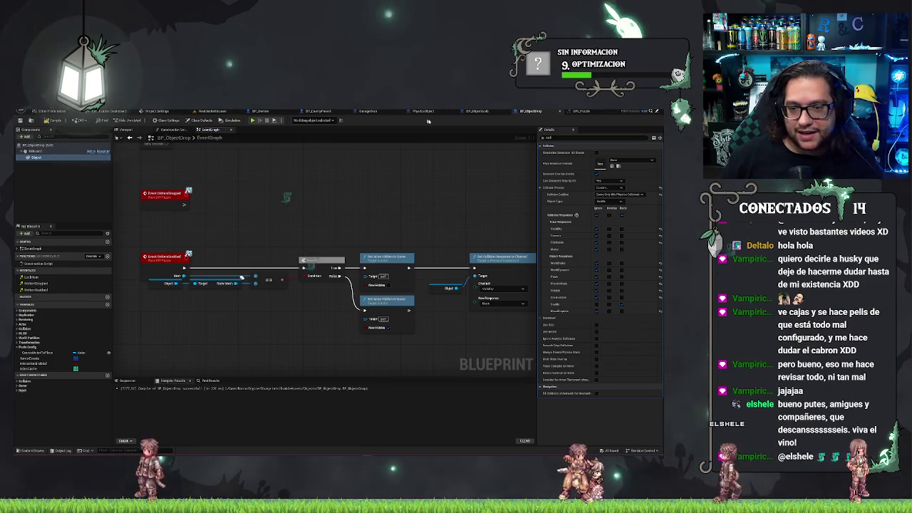
# Step: Pick a new channel on the Construction Script's Set Collision Response to Channel node
pyautogui.click(477, 111)
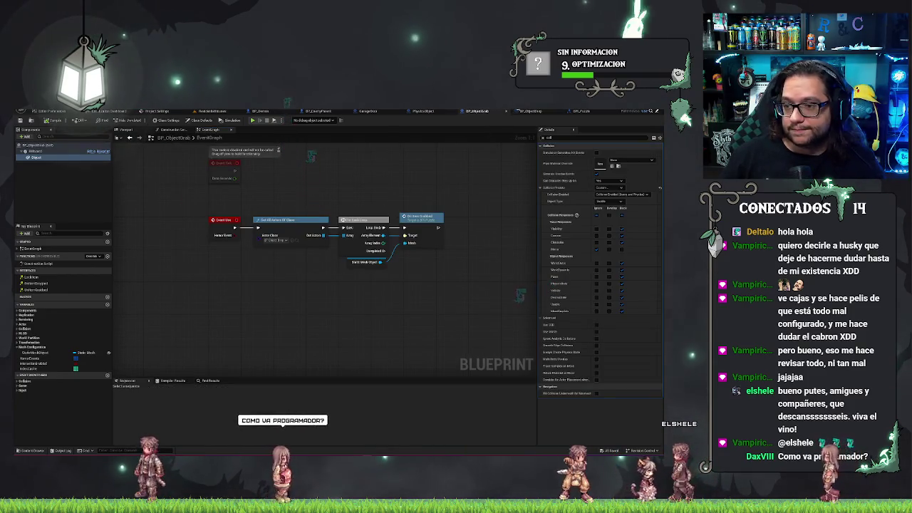
pyautogui.click(531, 112)
pyautogui.click(172, 133)
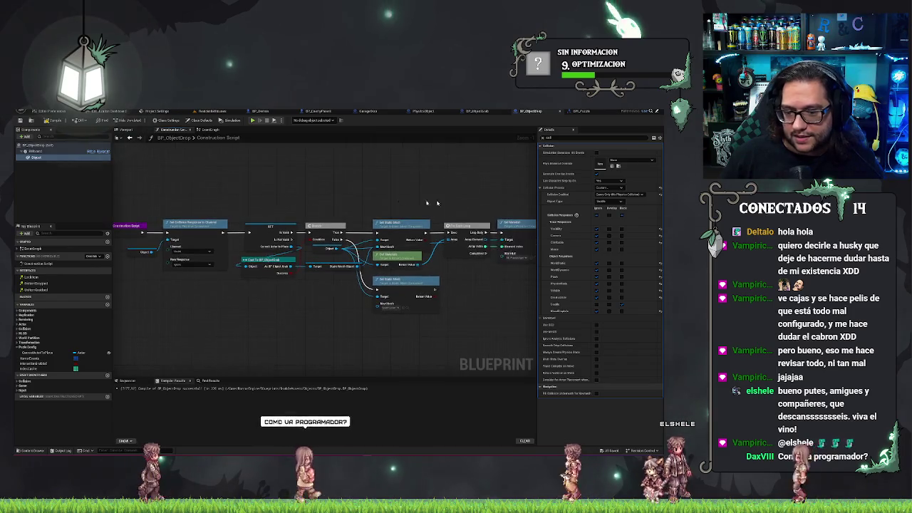
pyautogui.click(253, 264)
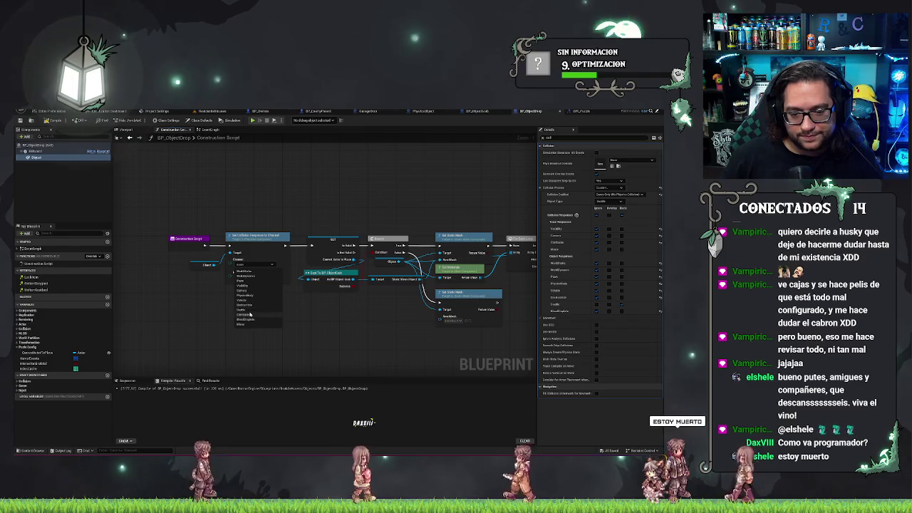
pyautogui.click(250, 305)
pyautogui.click(253, 265)
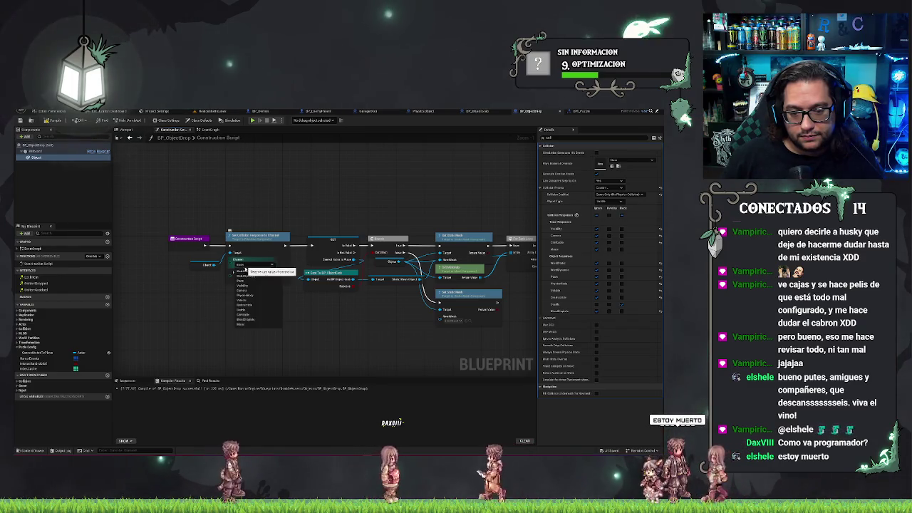
pyautogui.click(254, 292)
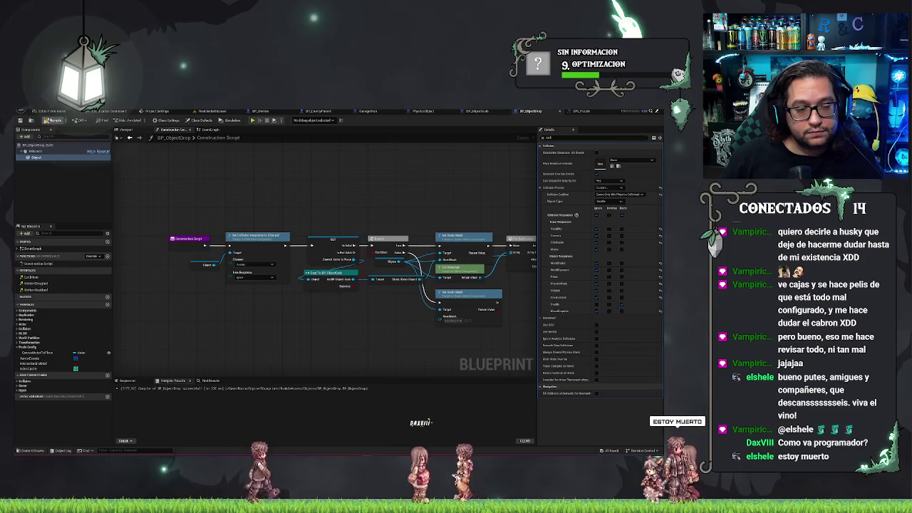
# Step: Play from a living-room floor spot, walk to the window and kitchen tables, then stop
pyautogui.click(212, 111)
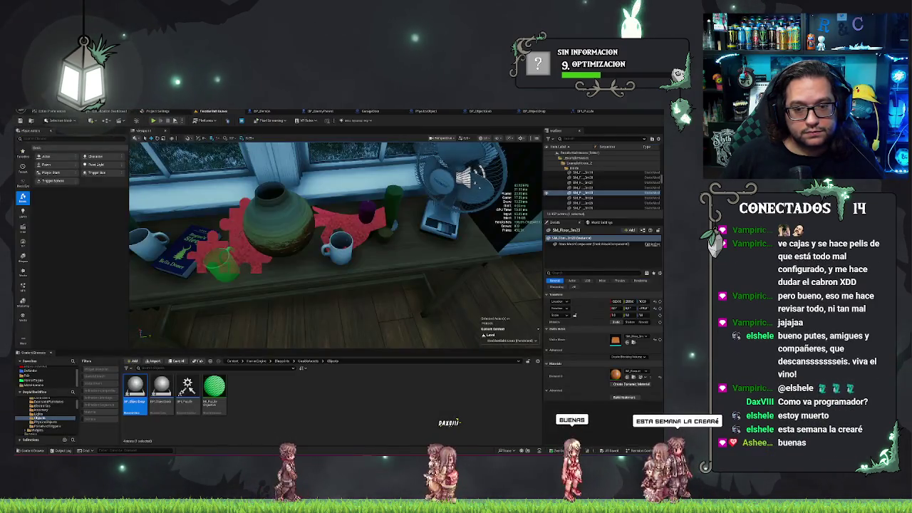
pyautogui.rightClick(219, 146)
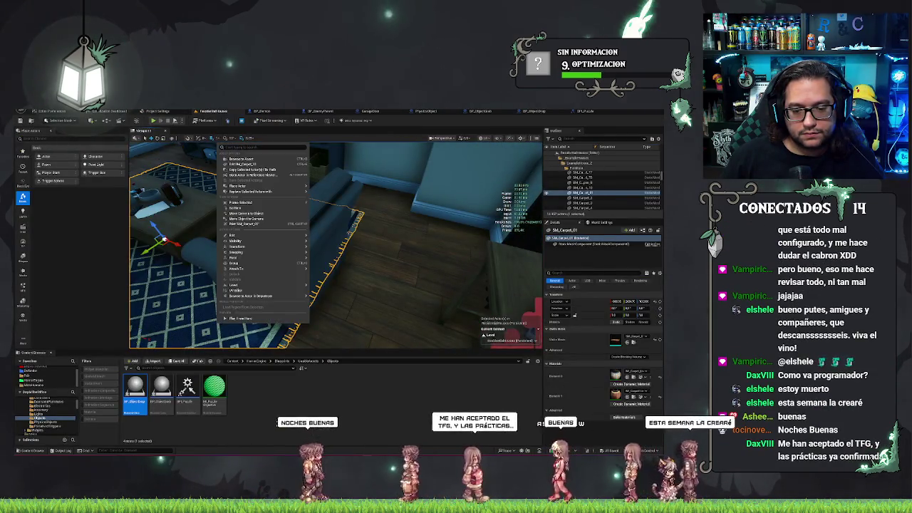
pyautogui.rightClick(399, 149)
pyautogui.click(416, 323)
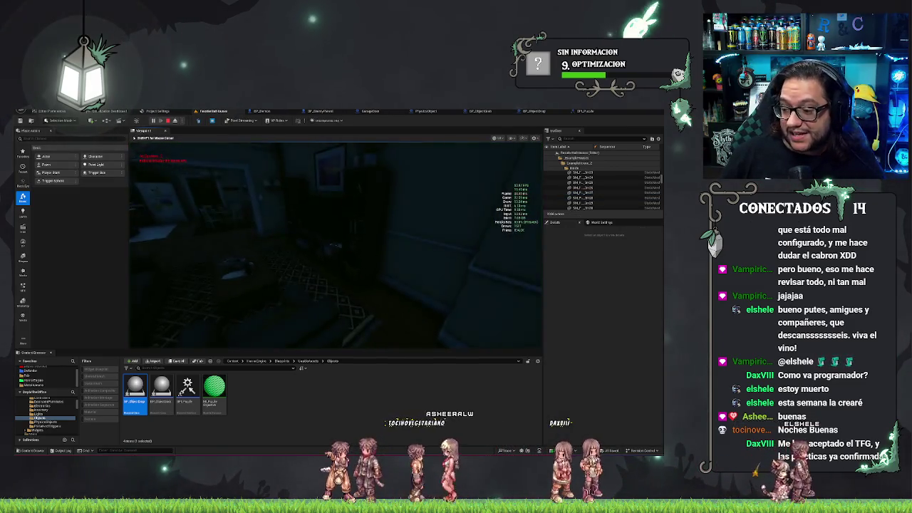
pyautogui.press('w')
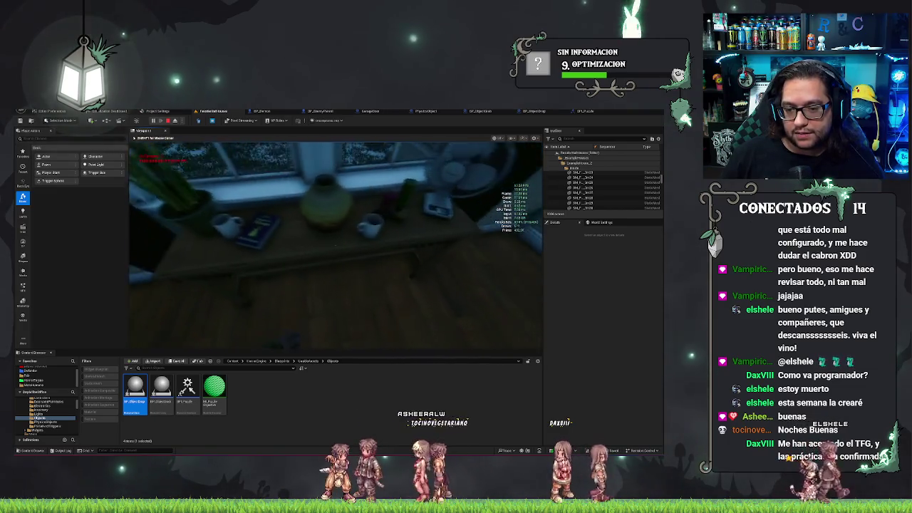
pyautogui.press('a')
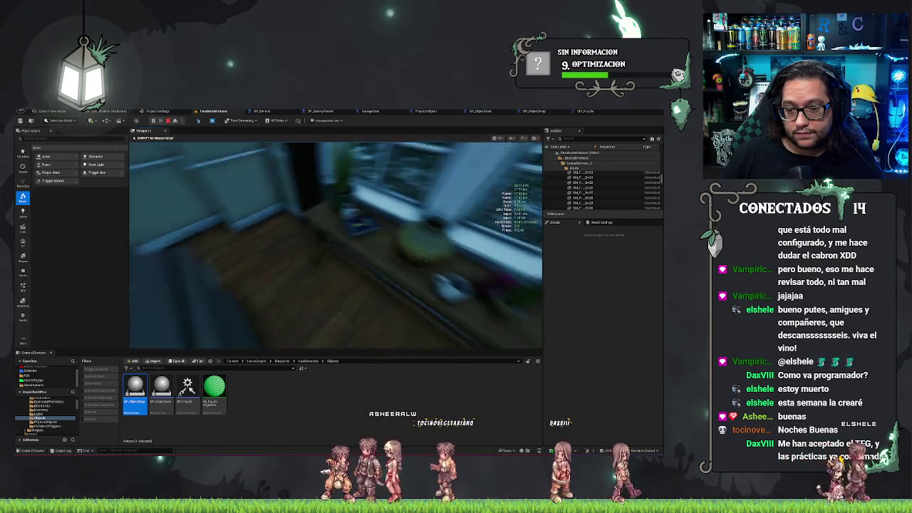
pyautogui.moveTo(335, 246)
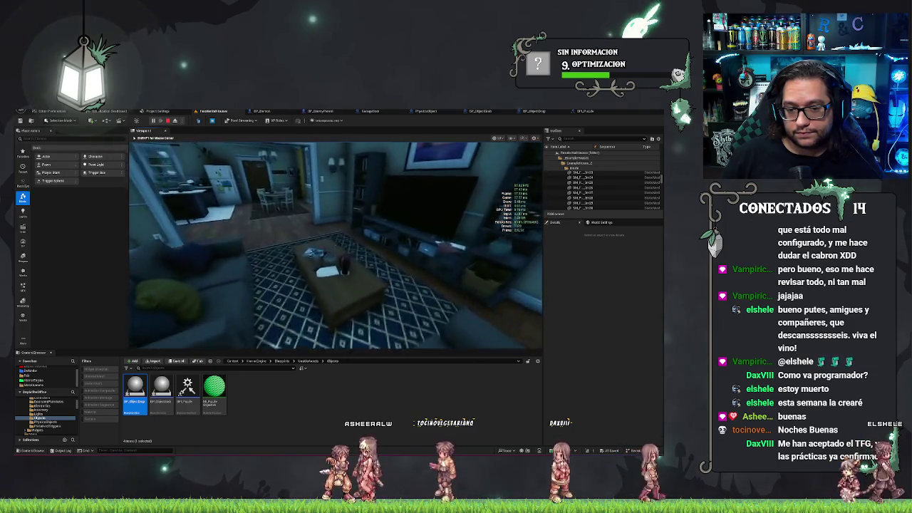
pyautogui.press('w')
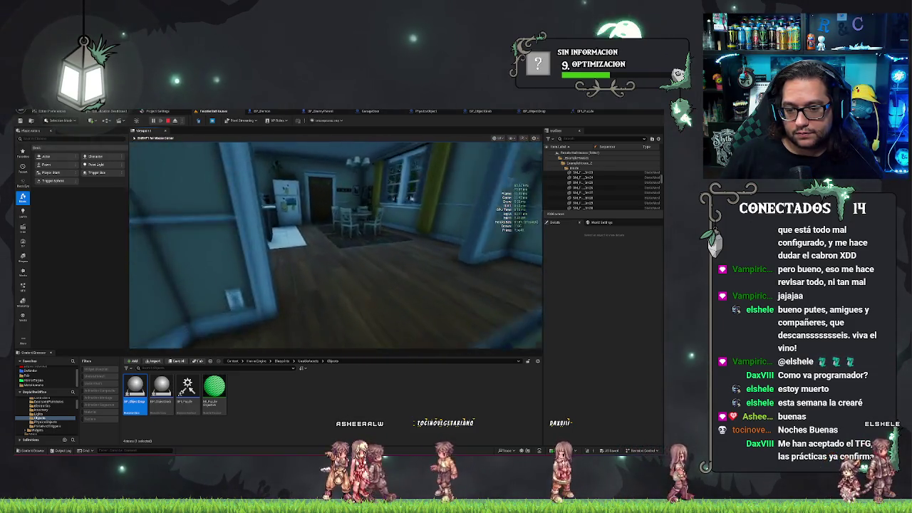
pyautogui.press('w')
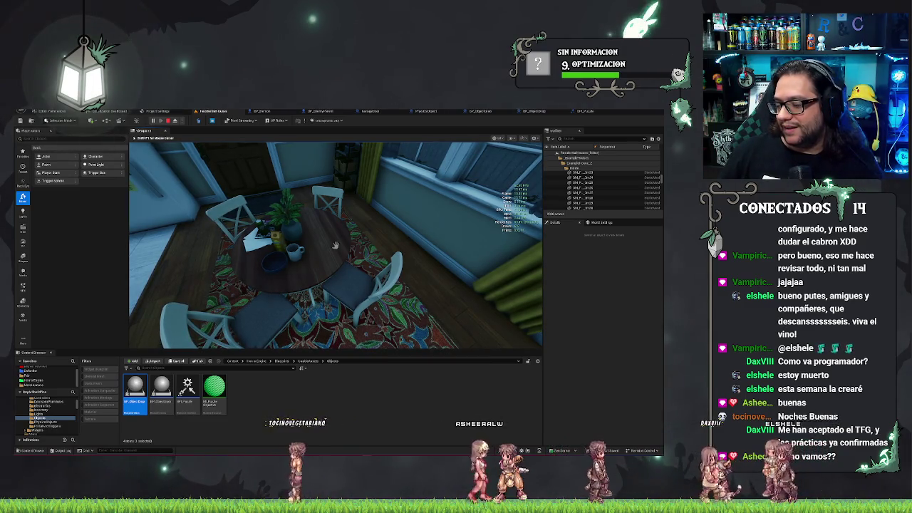
pyautogui.press('Escape')
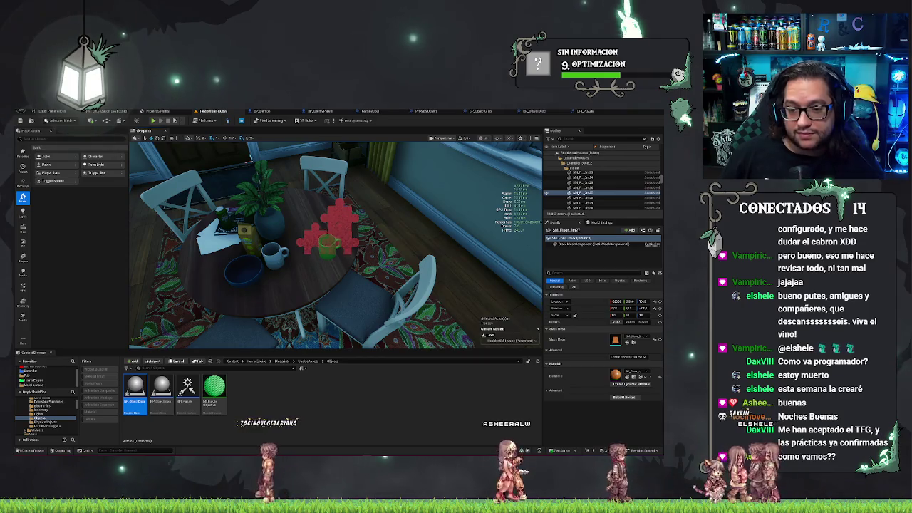
# Step: Fly the editor camera around the window table holding the red puzzle pieces
pyautogui.press('f')
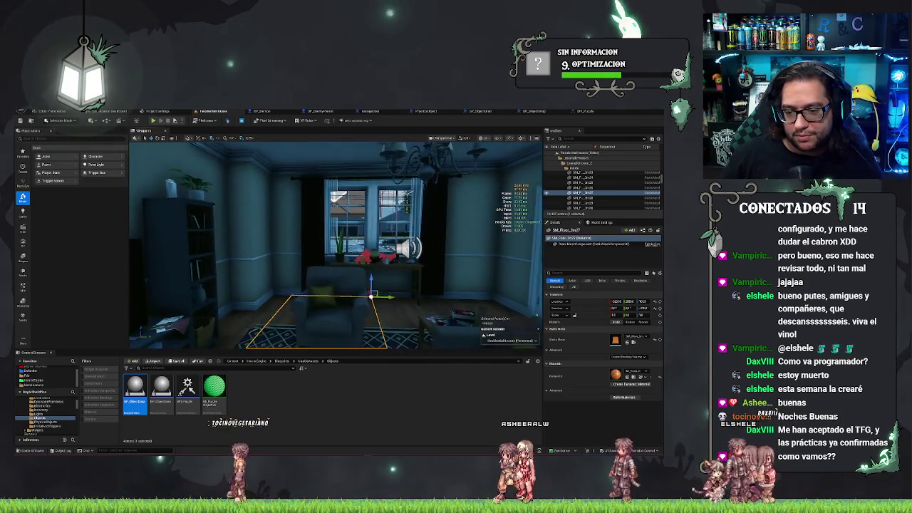
pyautogui.press('Escape')
pyautogui.press('w')
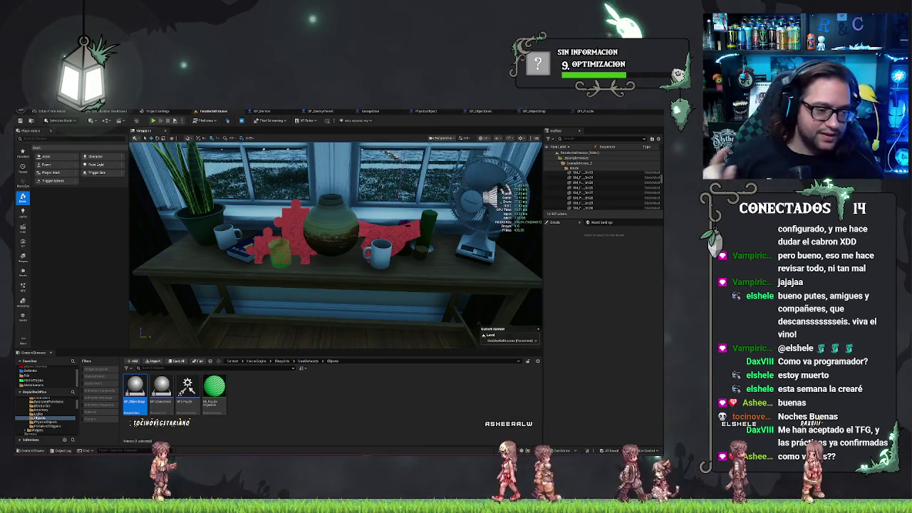
pyautogui.press('d')
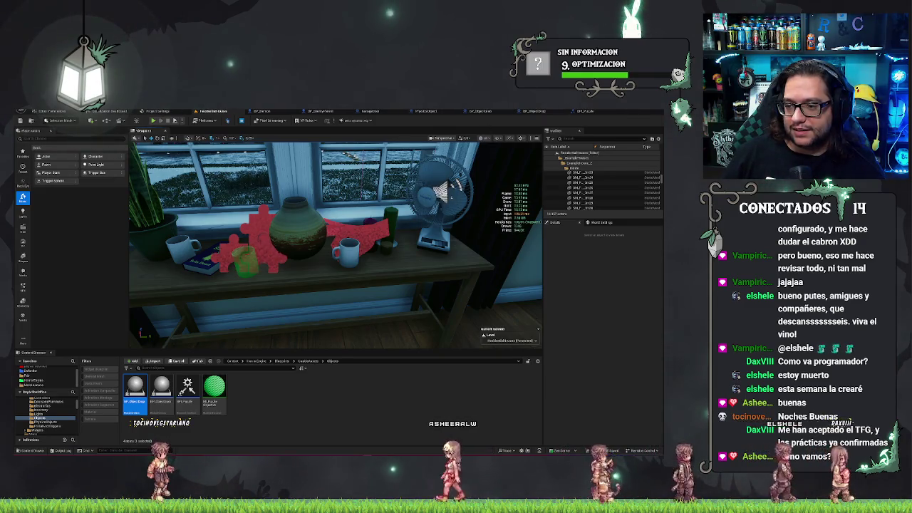
pyautogui.press('a')
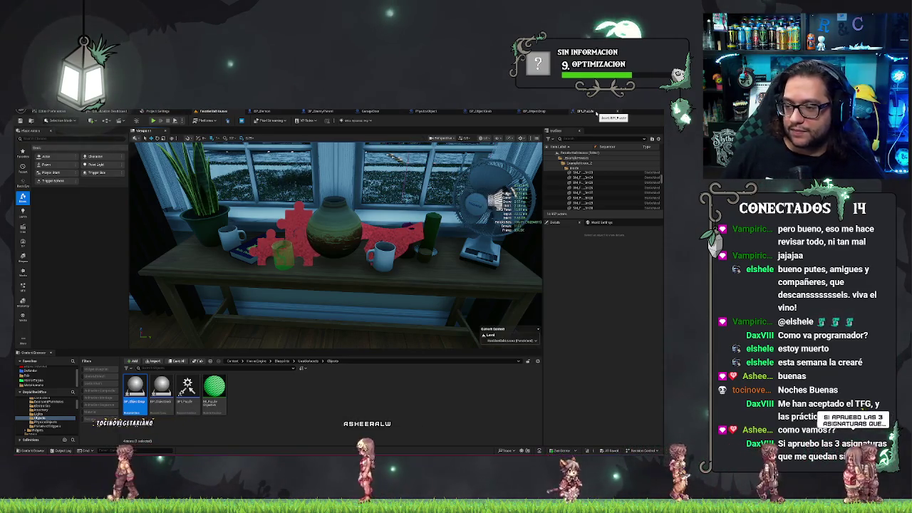
pyautogui.moveTo(335, 242)
pyautogui.mouseDown()
pyautogui.moveTo(335, 285)
pyautogui.moveTo(335, 235)
pyautogui.mouseUp()
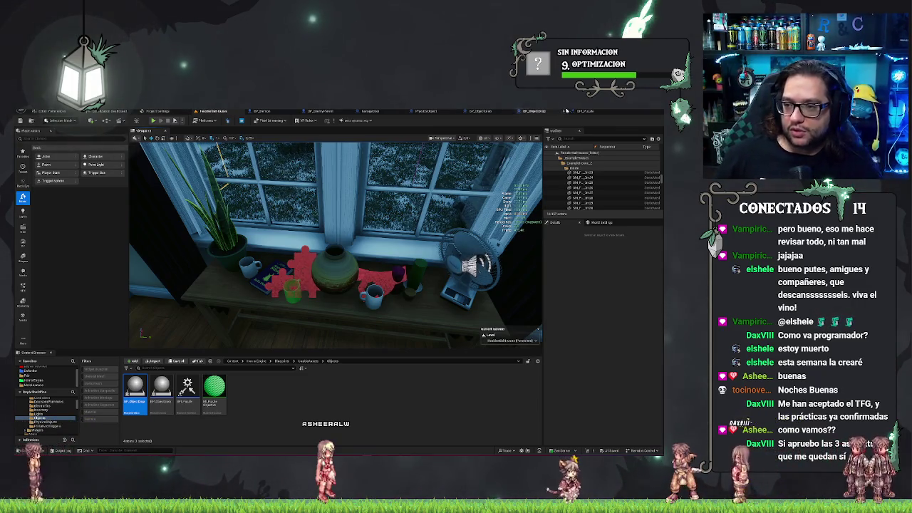
# Step: Glance at BPI_Puzzle and BP_ObjectDrop, then inspect BP_ObjectGrab's event graph
pyautogui.click(581, 112)
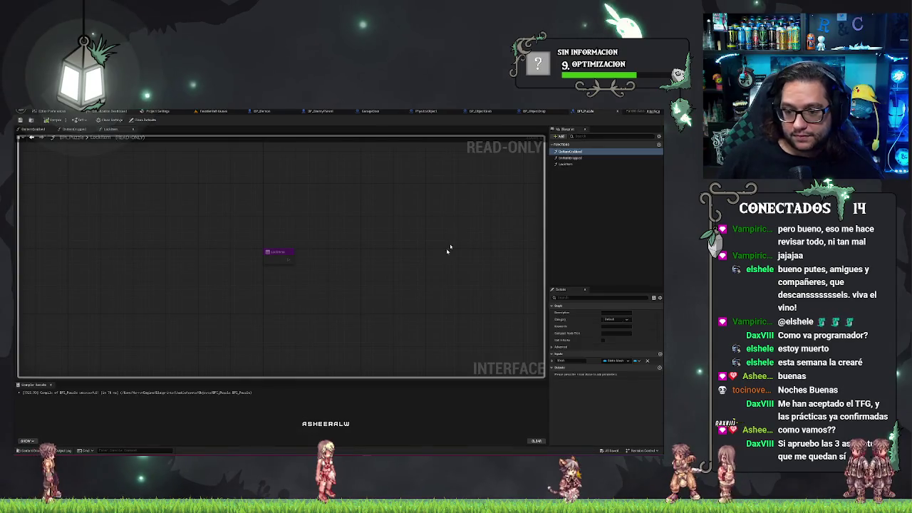
pyautogui.click(534, 113)
pyautogui.click(488, 111)
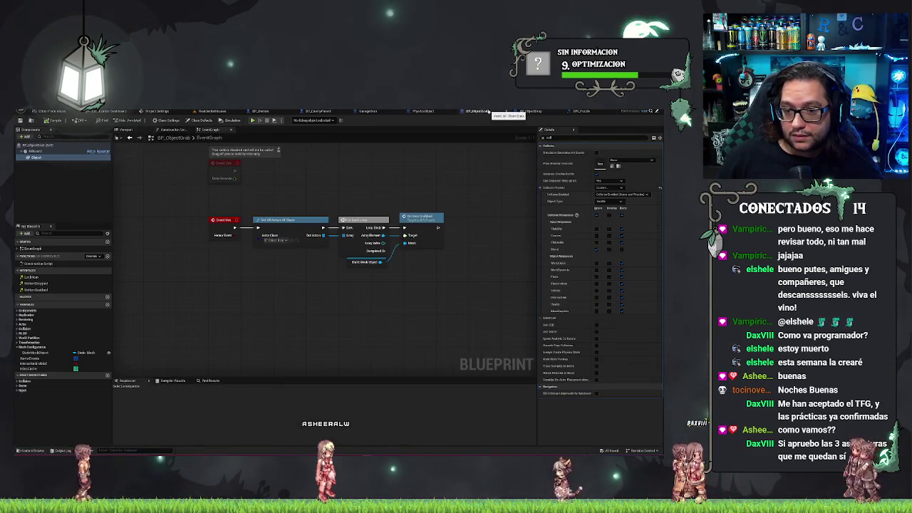
pyautogui.moveTo(368, 186)
pyautogui.mouseDown()
pyautogui.moveTo(419, 201)
pyautogui.moveTo(395, 194)
pyautogui.mouseUp()
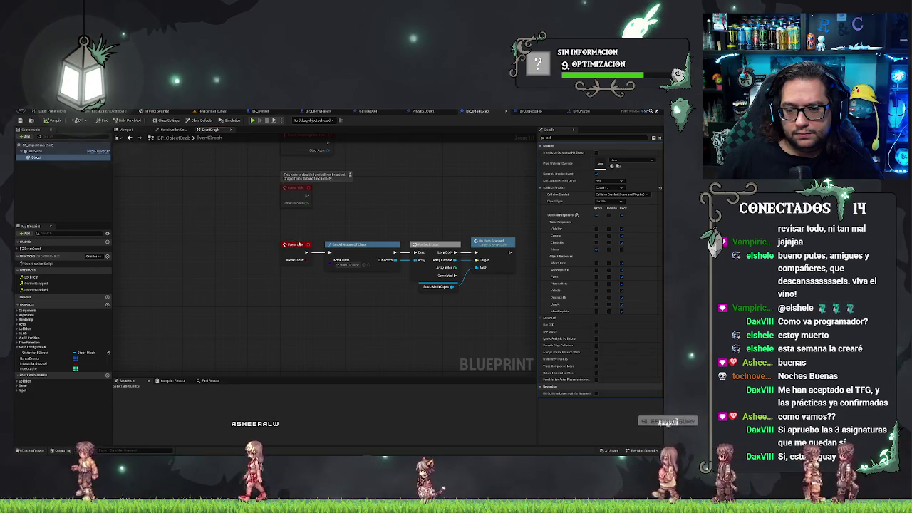
# Step: Inspect the PhysicsObject event graph, then return to BP_ObjectDrop's Construction Script
pyautogui.click(423, 111)
pyautogui.scroll(-4, 376, 186)
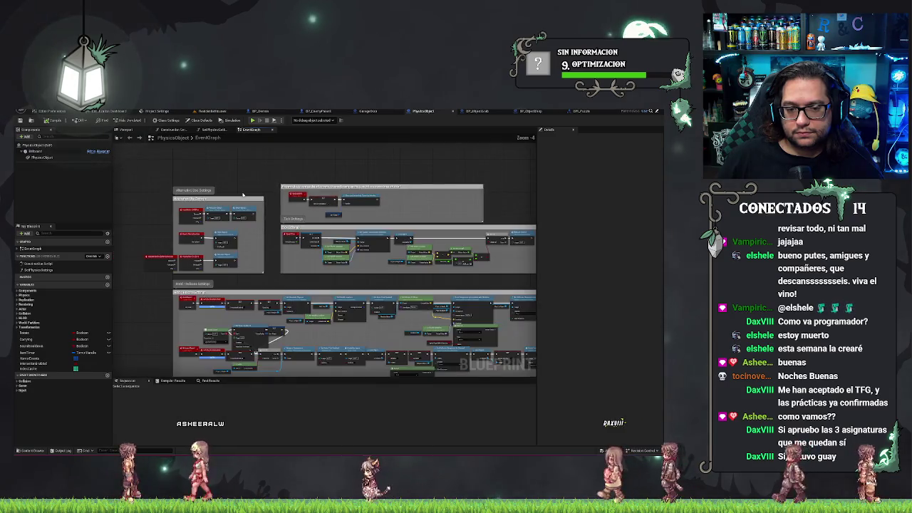
pyautogui.scroll(3, 348, 193)
pyautogui.moveTo(347, 192); pyautogui.dragTo(353, 190)
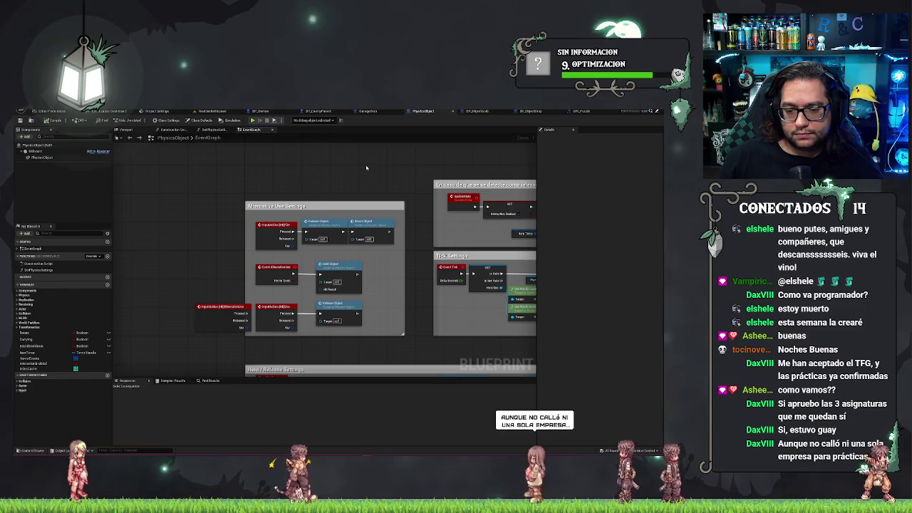
pyautogui.click(578, 111)
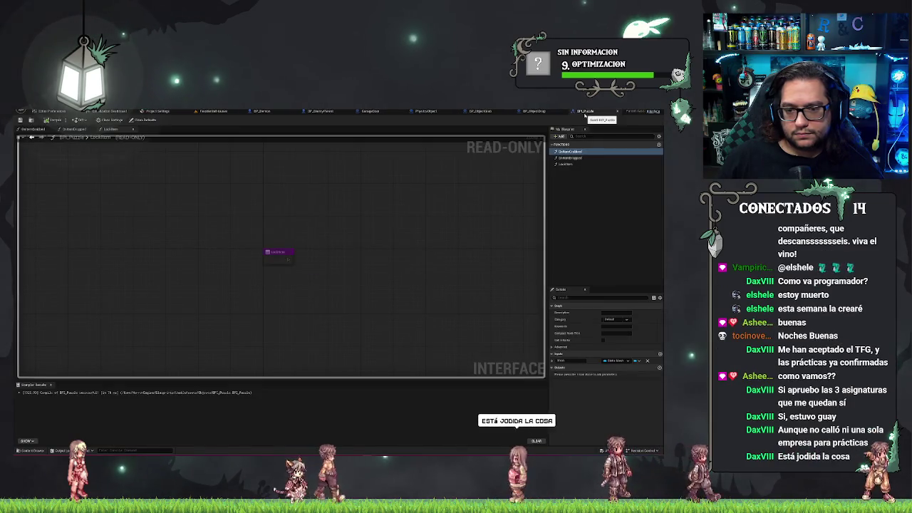
pyautogui.click(533, 111)
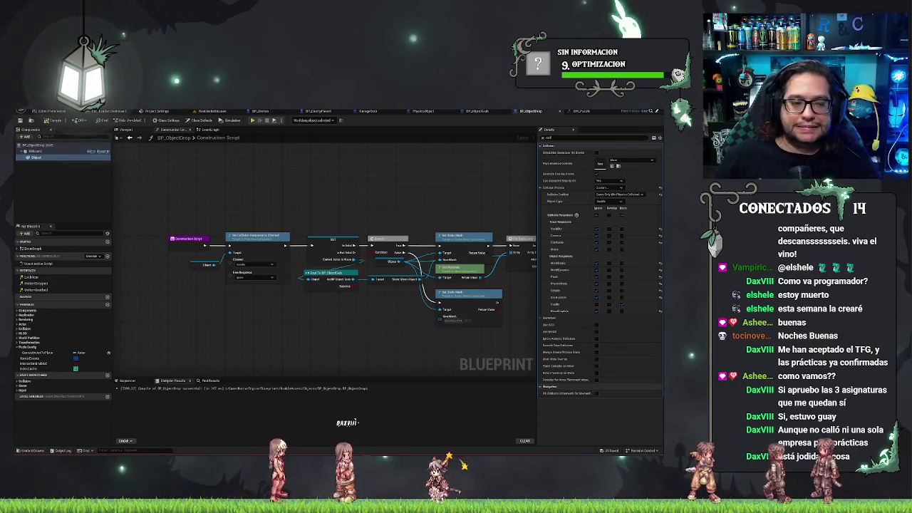
# Step: Pan through BP_ObjectGrab's event graph, then return to the level view of the window table
pyautogui.moveTo(389, 180); pyautogui.dragTo(355, 183)
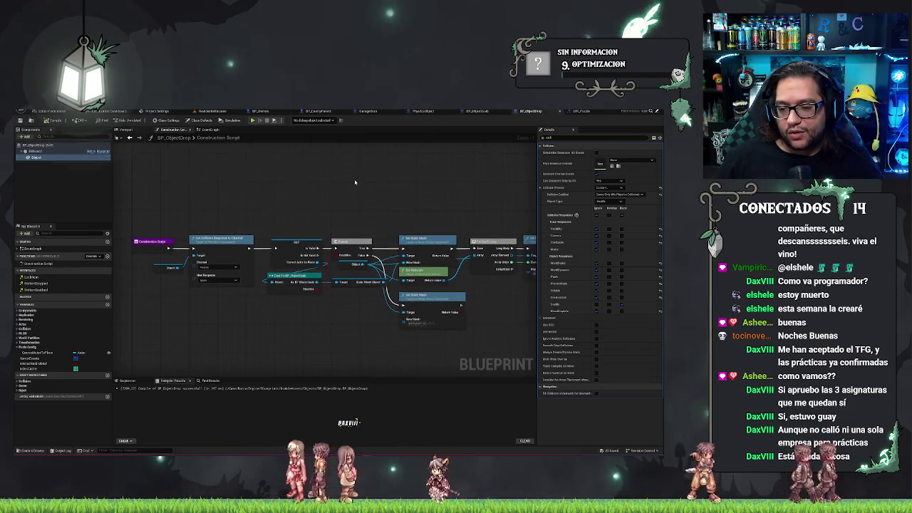
pyautogui.click(479, 112)
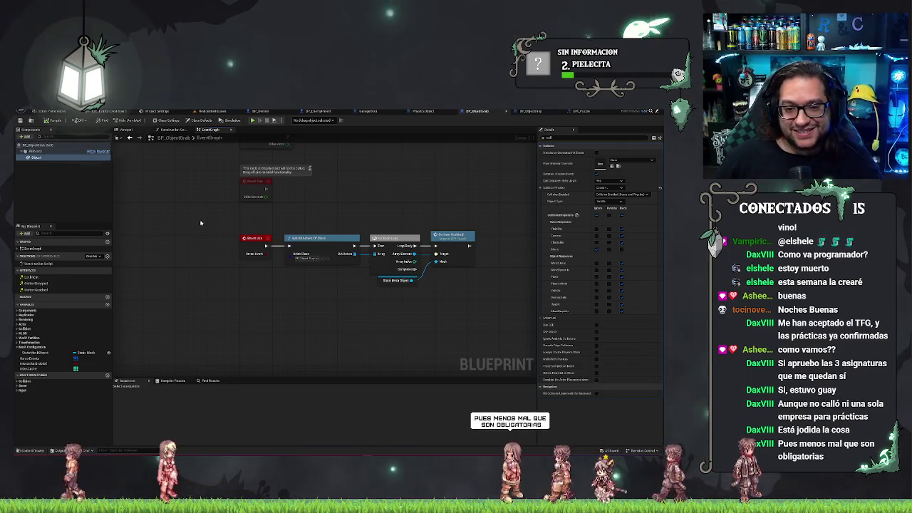
pyautogui.moveTo(257, 228)
pyautogui.mouseDown()
pyautogui.moveTo(257, 330)
pyautogui.moveTo(219, 306)
pyautogui.moveTo(244, 199)
pyautogui.moveTo(236, 146)
pyautogui.mouseUp()
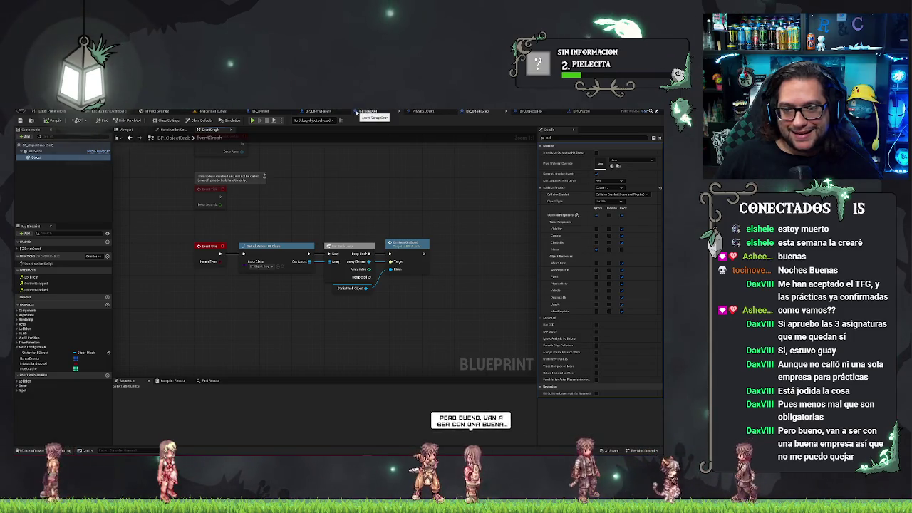
pyautogui.click(212, 111)
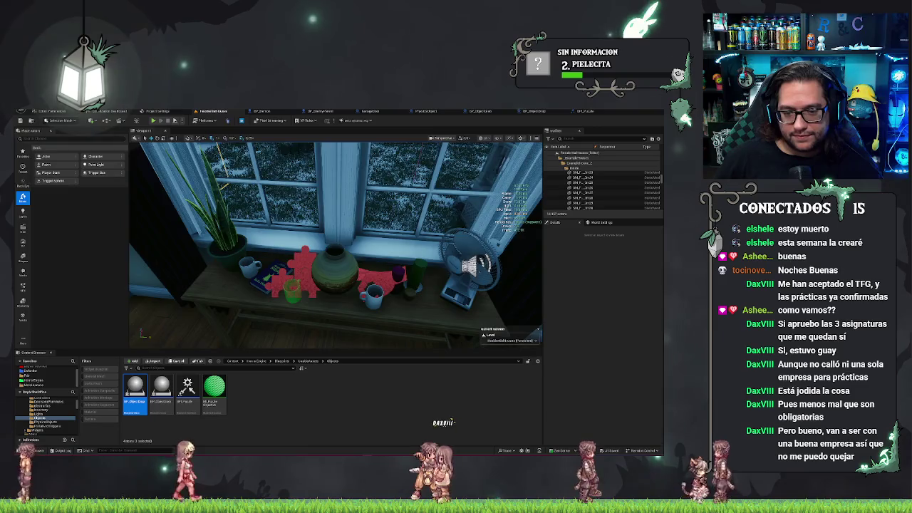
# Step: Open the HorrorEngine blueprint and inspect UpdateUseIcon's Get Collision Object Type node
pyautogui.click(43, 380)
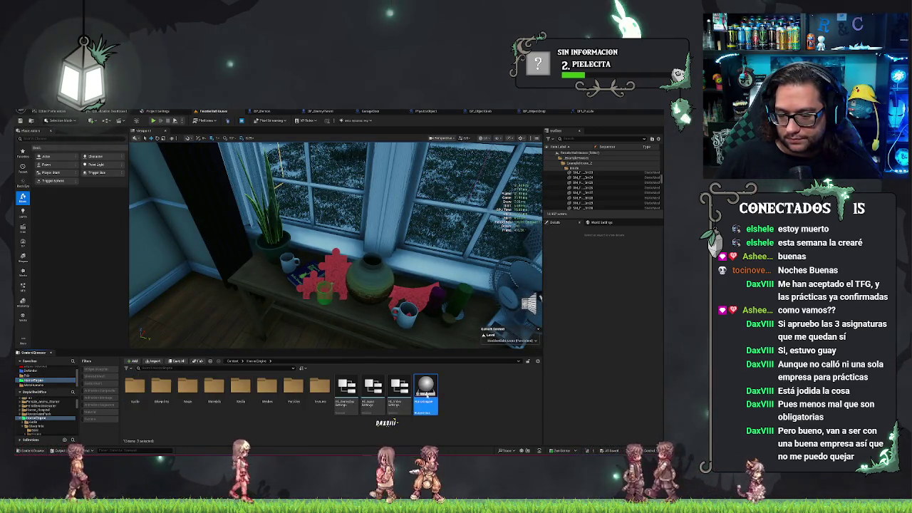
pyautogui.doubleClick(425, 388)
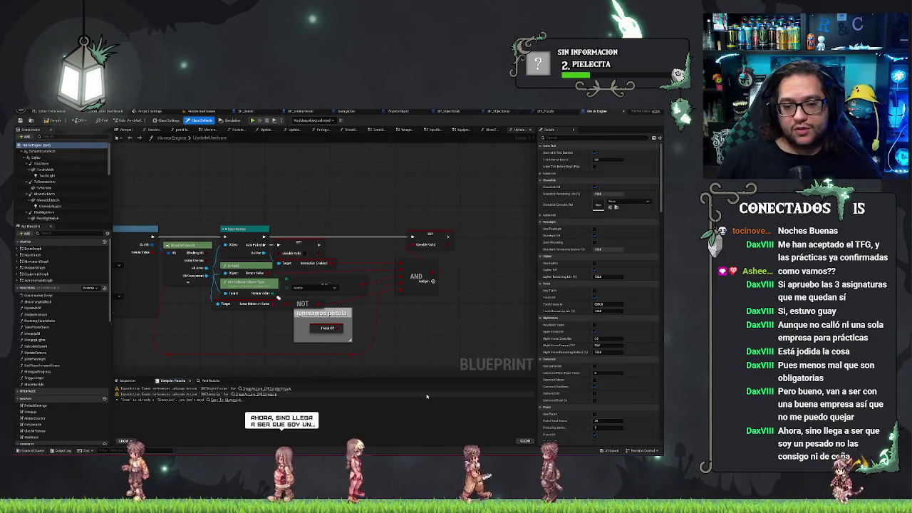
pyautogui.moveTo(339, 184)
pyautogui.mouseDown()
pyautogui.moveTo(352, 175)
pyautogui.moveTo(438, 180)
pyautogui.moveTo(350, 220)
pyautogui.mouseUp()
pyautogui.click(322, 257)
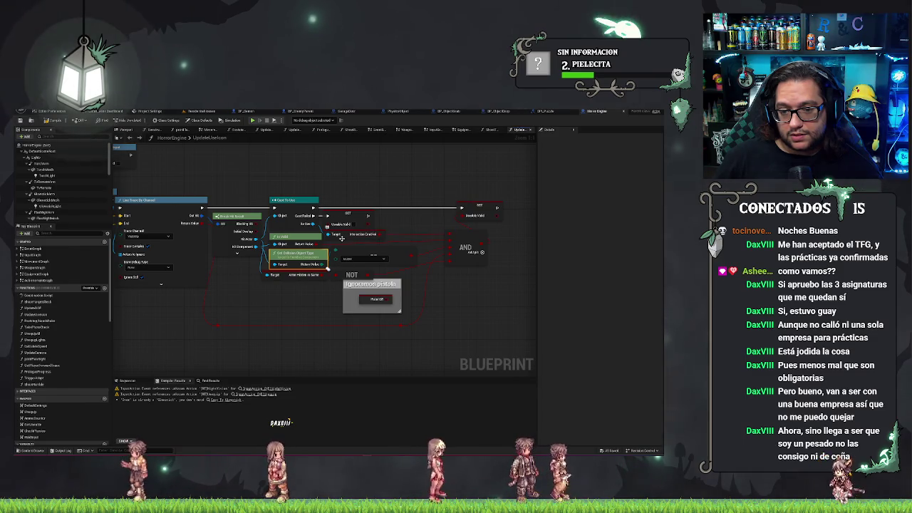
pyautogui.moveTo(324, 208); pyautogui.dragTo(345, 184)
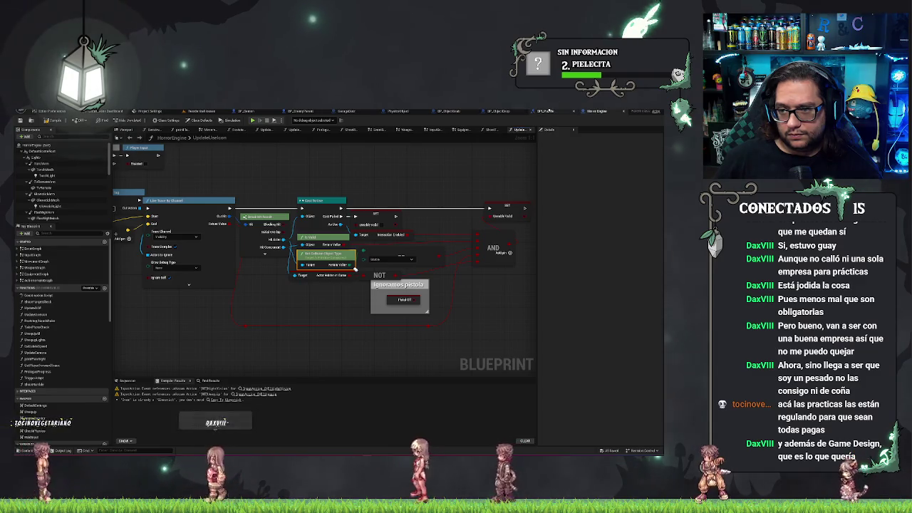
# Step: Check the SET node ending the UpdateUseIcon chain, then switch to BP_ObjectDrop's Construction Script
pyautogui.click(507, 212)
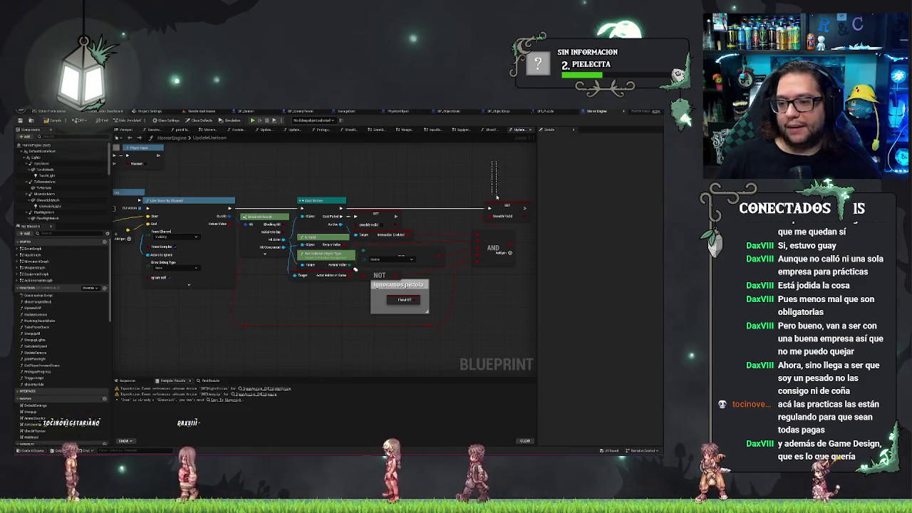
pyautogui.moveTo(468, 174)
pyautogui.mouseDown()
pyautogui.moveTo(478, 210)
pyautogui.moveTo(299, 201)
pyautogui.mouseUp()
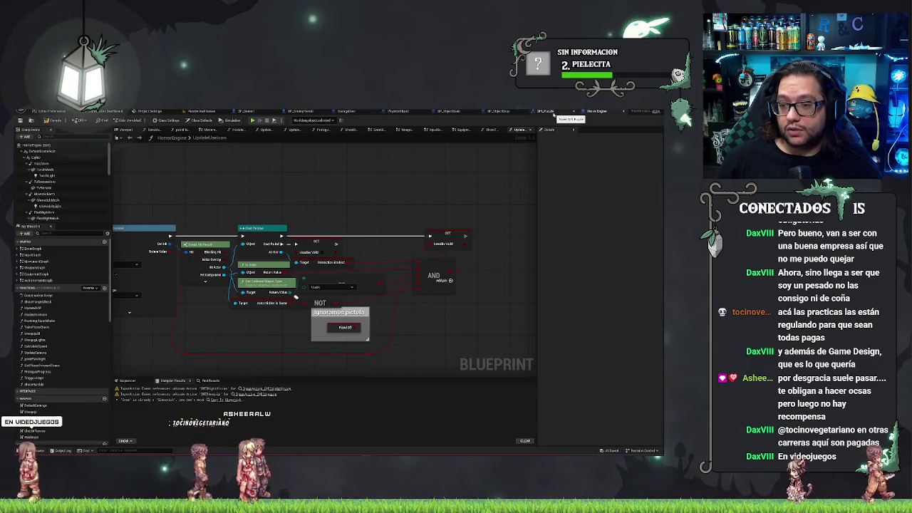
pyautogui.moveTo(332, 254); pyautogui.dragTo(481, 149)
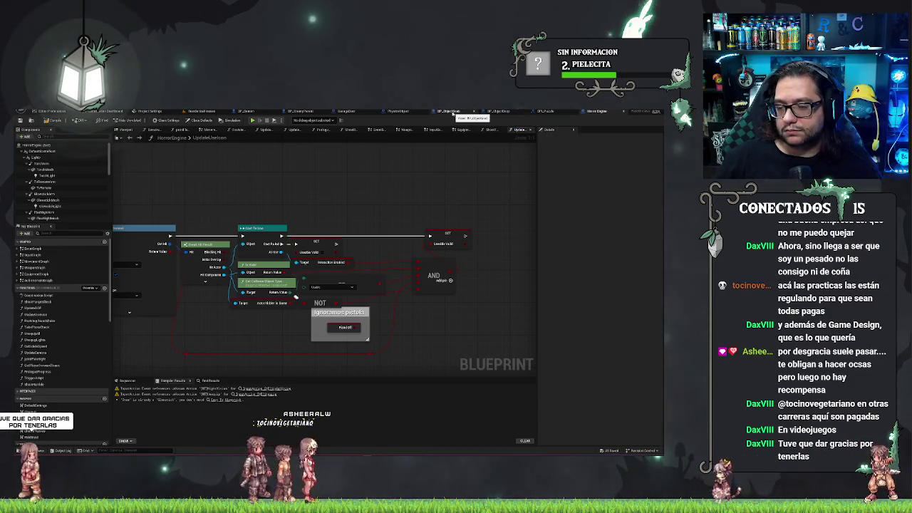
pyautogui.click(453, 112)
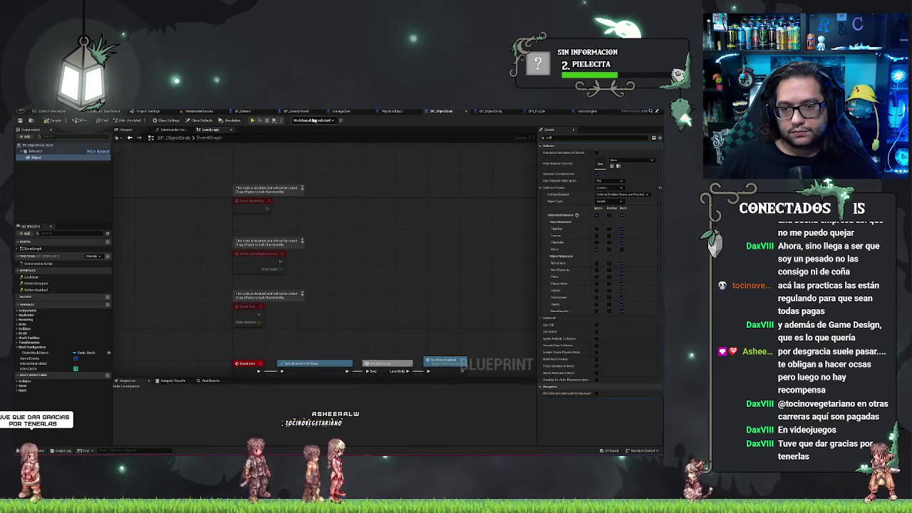
pyautogui.click(491, 111)
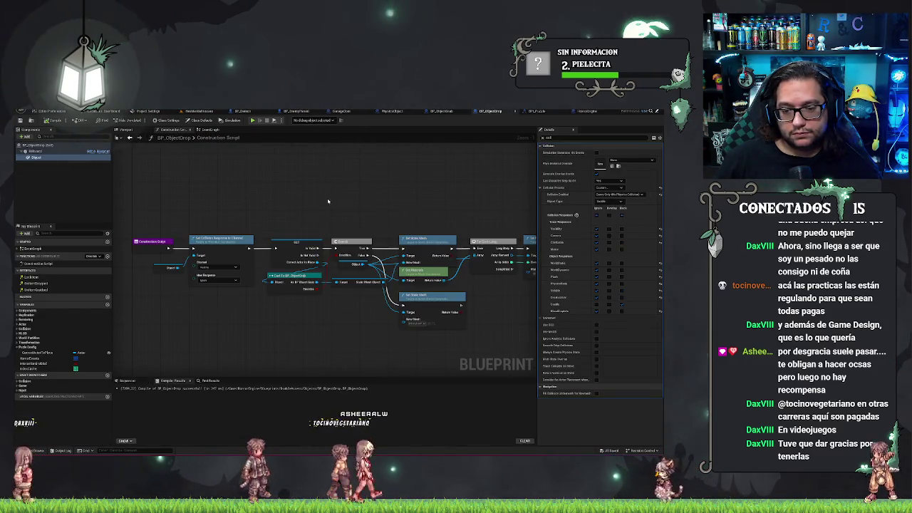
# Step: Delete both Set Collision Response to Channel nodes and add SET Interaction Enabled after Set Actor Hidden
pyautogui.moveTo(253, 214); pyautogui.dragTo(178, 314)
pyautogui.press('Delete')
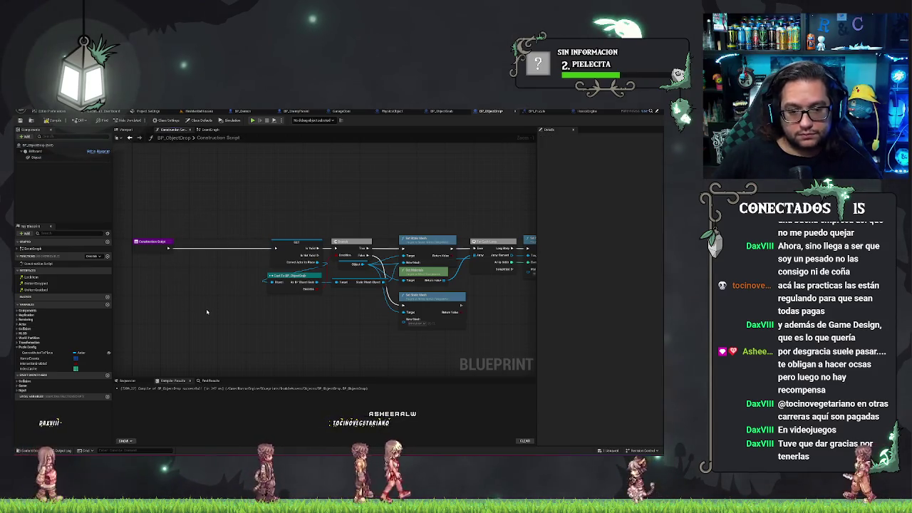
pyautogui.moveTo(169, 247); pyautogui.dragTo(184, 252)
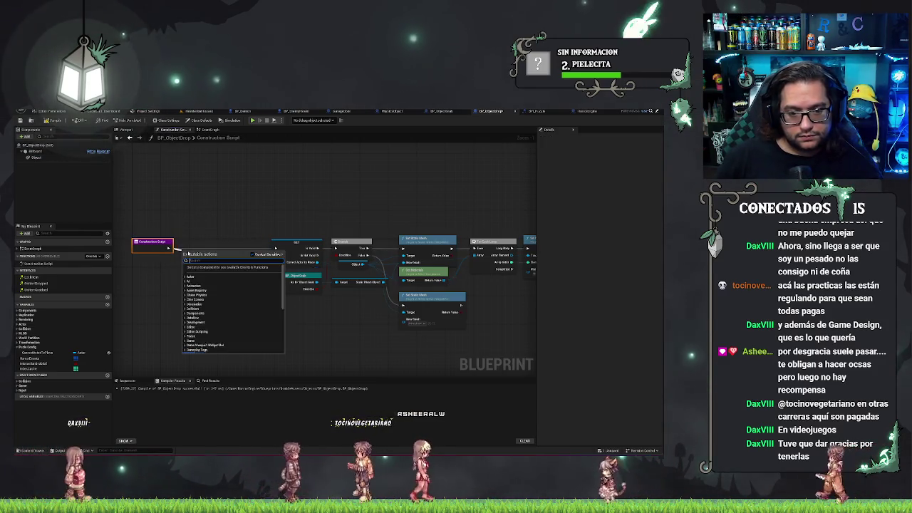
pyautogui.click(210, 129)
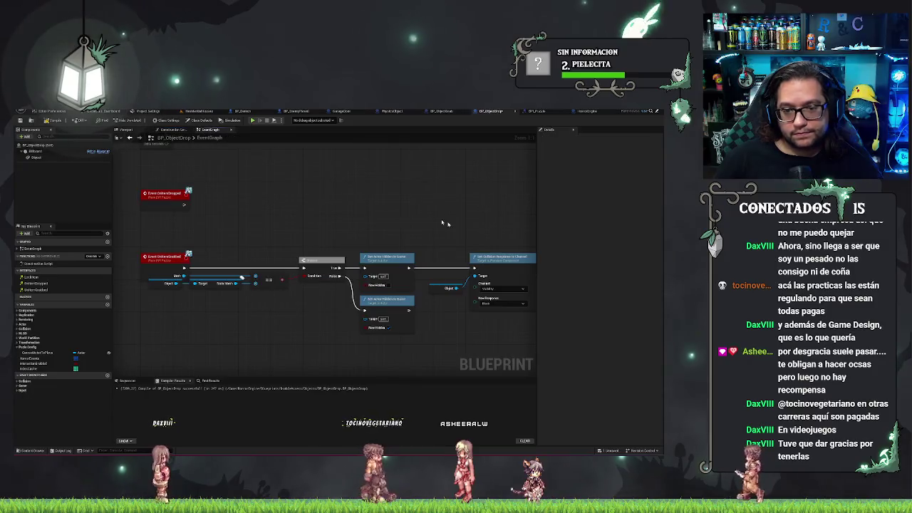
pyautogui.click(249, 194)
pyautogui.press('Delete')
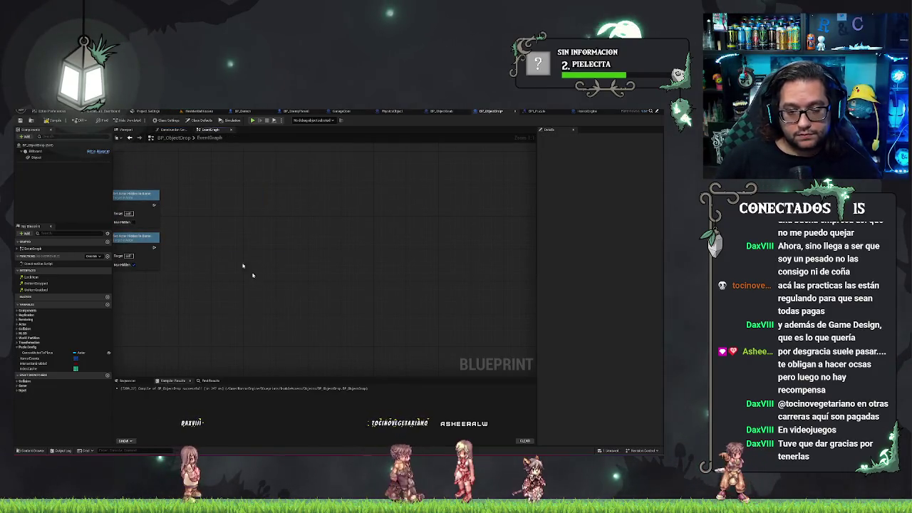
pyautogui.moveTo(28, 364); pyautogui.dragTo(313, 268)
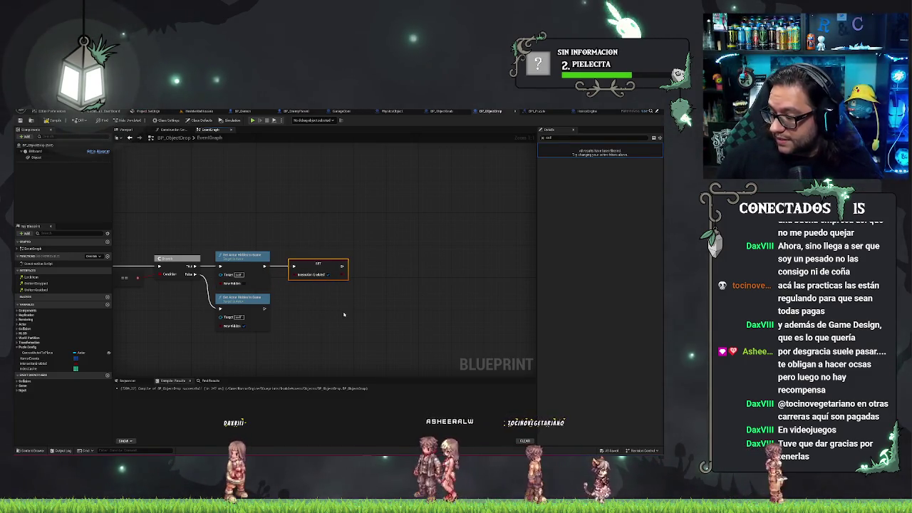
# Step: Compile BP_ObjectDrop with the new Interaction Enabled setter
pyautogui.click(342, 228)
pyautogui.moveTo(355, 228)
pyautogui.mouseDown()
pyautogui.moveTo(365, 224)
pyautogui.moveTo(356, 223)
pyautogui.mouseUp()
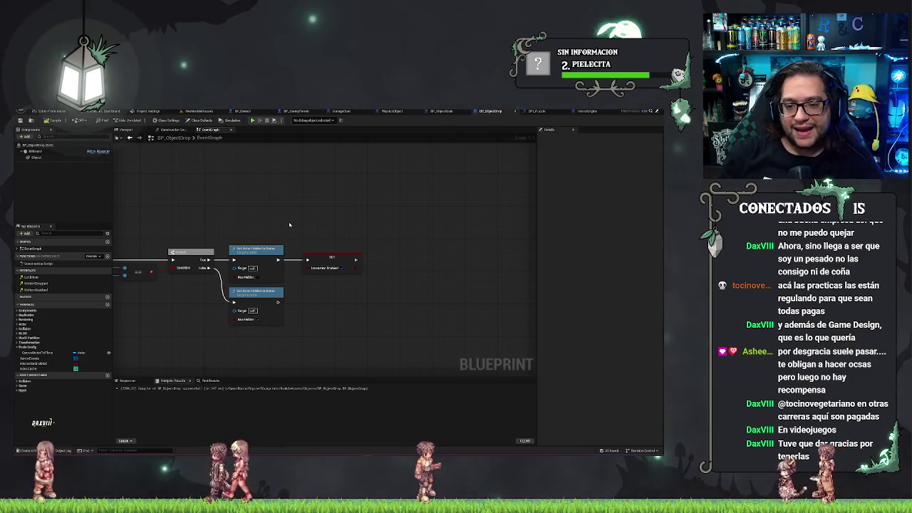
pyautogui.moveTo(297, 227); pyautogui.dragTo(327, 229)
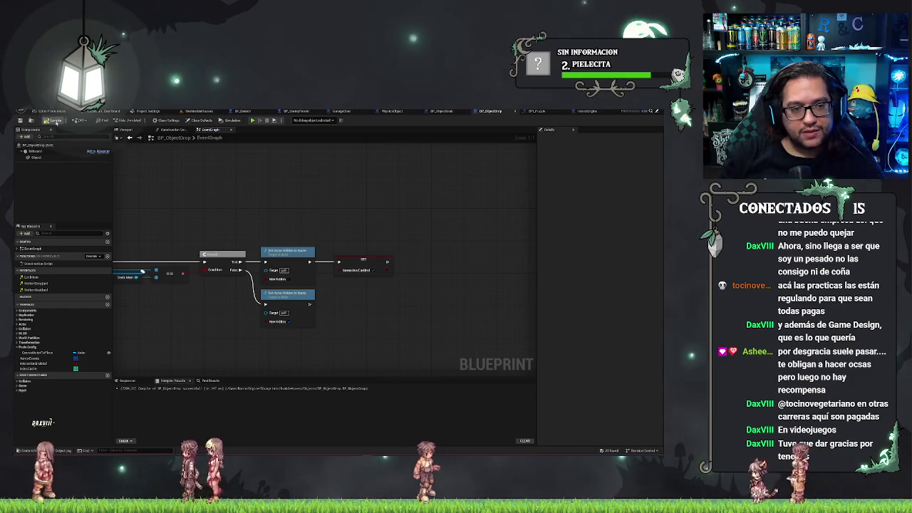
pyautogui.click(52, 121)
# Step: Check the red event nodes in the EventGraph, then switch back to HorrorEngine's UpdateUseIcon graph
pyautogui.moveTo(330, 201); pyautogui.dragTo(372, 207)
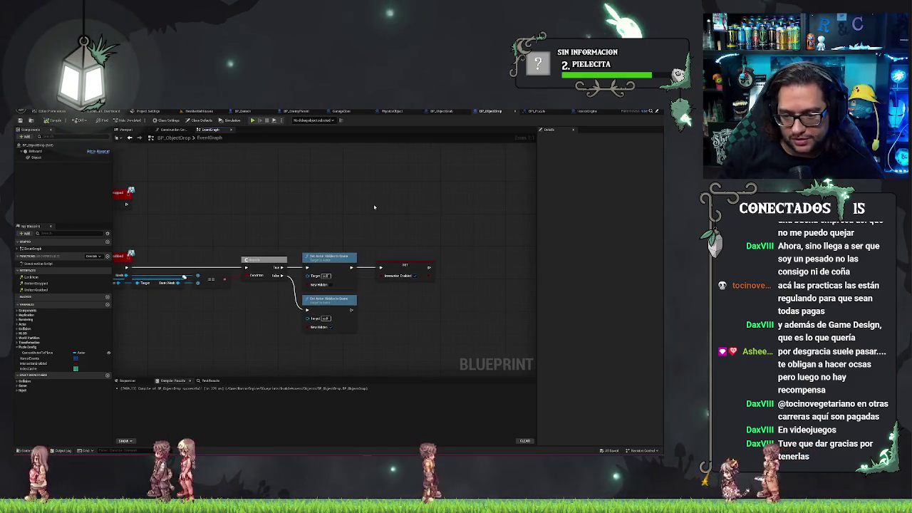
pyautogui.moveTo(308, 176); pyautogui.dragTo(352, 183)
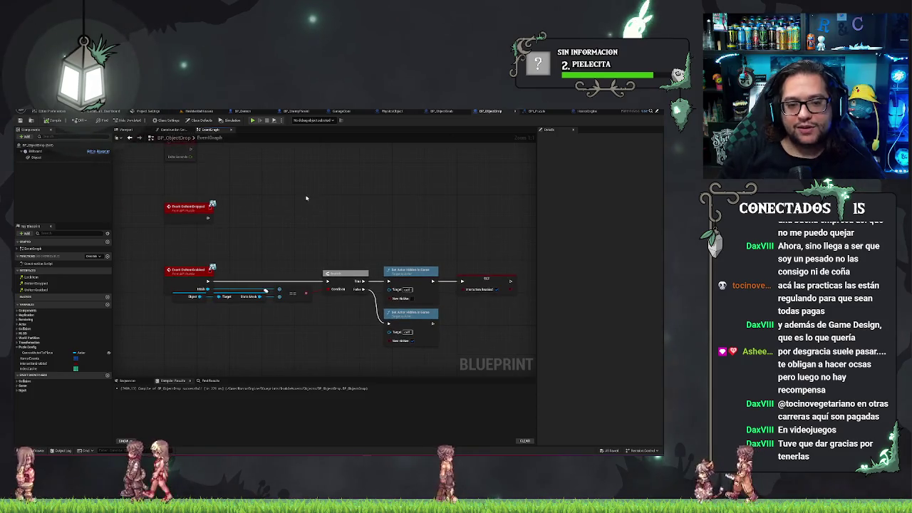
pyautogui.moveTo(297, 197)
pyautogui.mouseDown()
pyautogui.moveTo(317, 217)
pyautogui.moveTo(255, 192)
pyautogui.mouseUp()
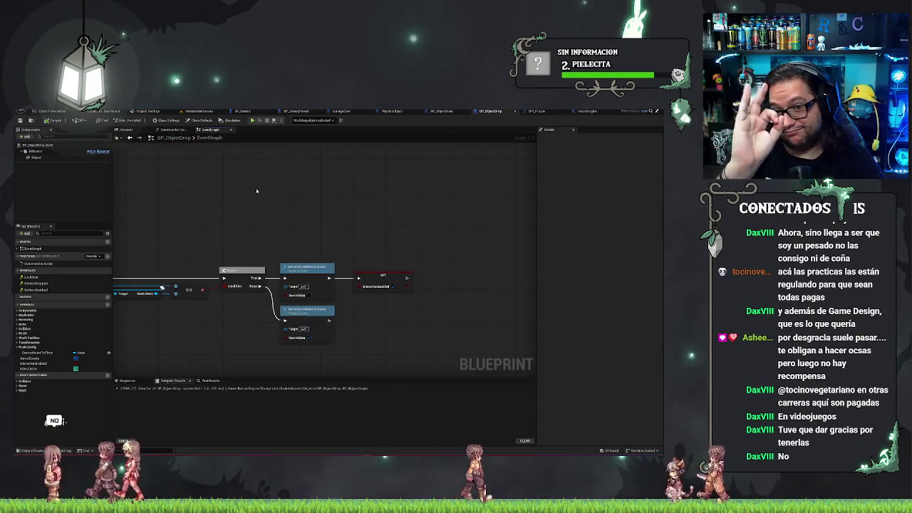
pyautogui.moveTo(267, 244); pyautogui.dragTo(243, 239)
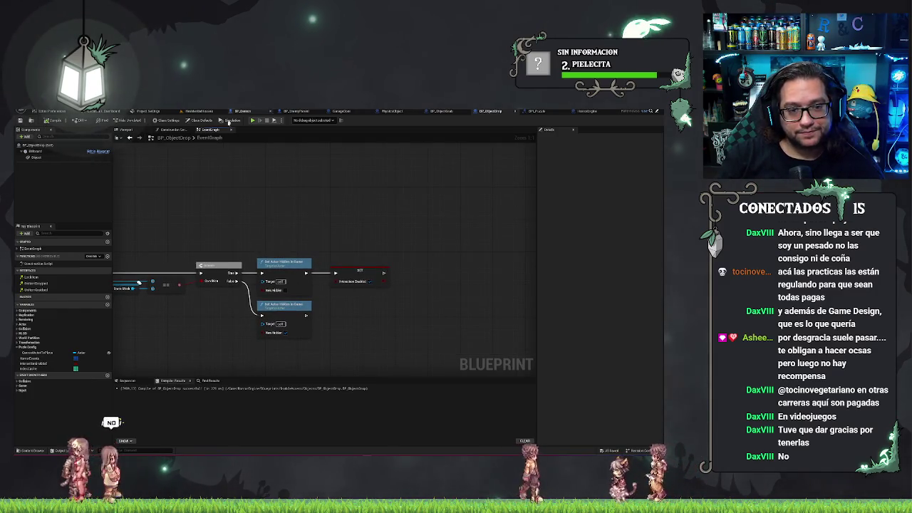
pyautogui.moveTo(454, 202); pyautogui.dragTo(503, 205)
pyautogui.moveTo(317, 221); pyautogui.dragTo(350, 226)
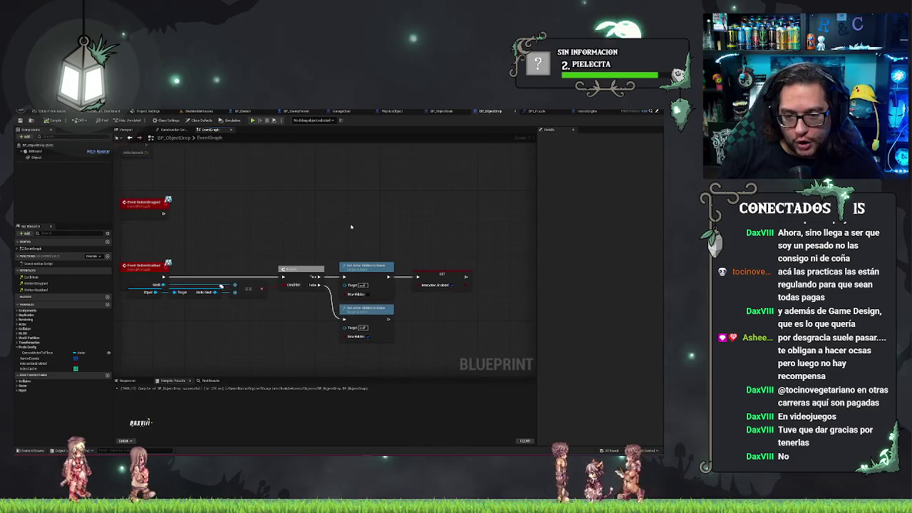
pyautogui.click(585, 112)
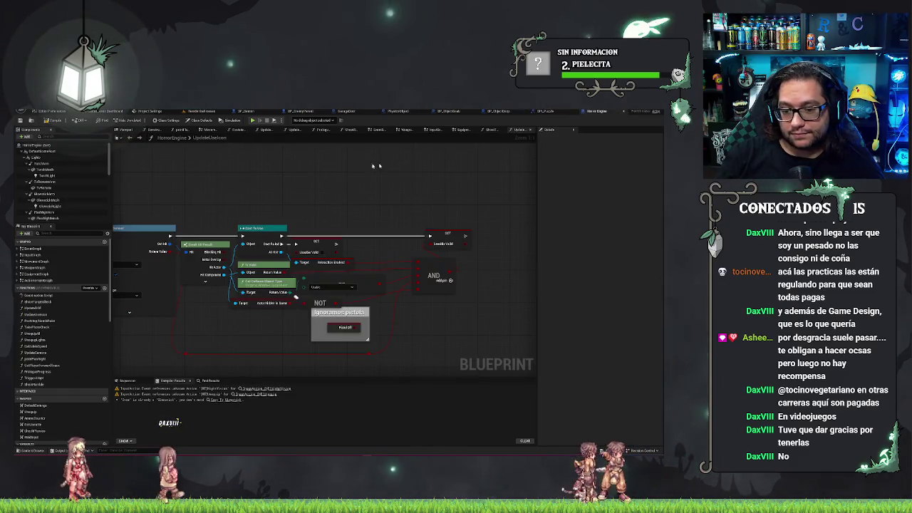
# Step: Switch from the HorrorEngine UpdateUseIcon graph to the PhysicsObject event graph
pyautogui.moveTo(346, 164); pyautogui.dragTo(386, 156)
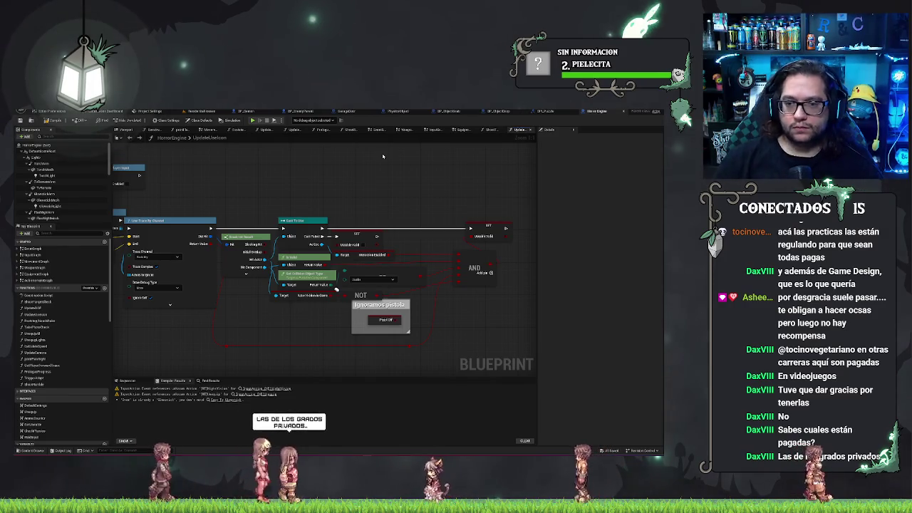
pyautogui.click(397, 112)
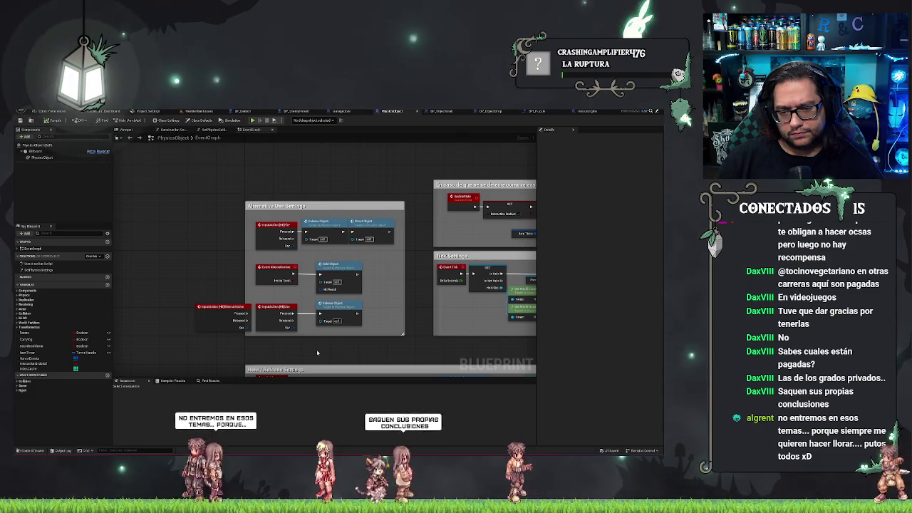
# Step: Look over the PhysicsObject graph, then open the Use blueprint from the Content Browser
pyautogui.moveTo(317, 353); pyautogui.dragTo(313, 345)
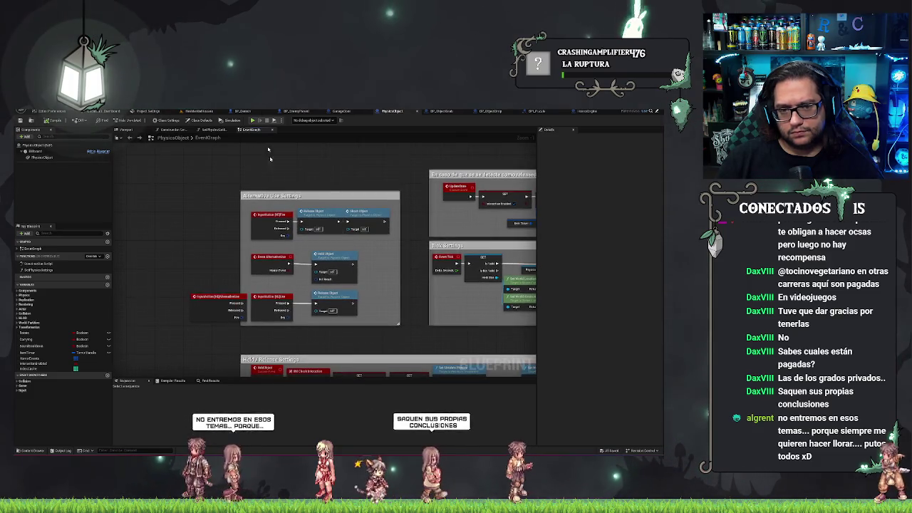
pyautogui.moveTo(368, 166); pyautogui.dragTo(342, 155)
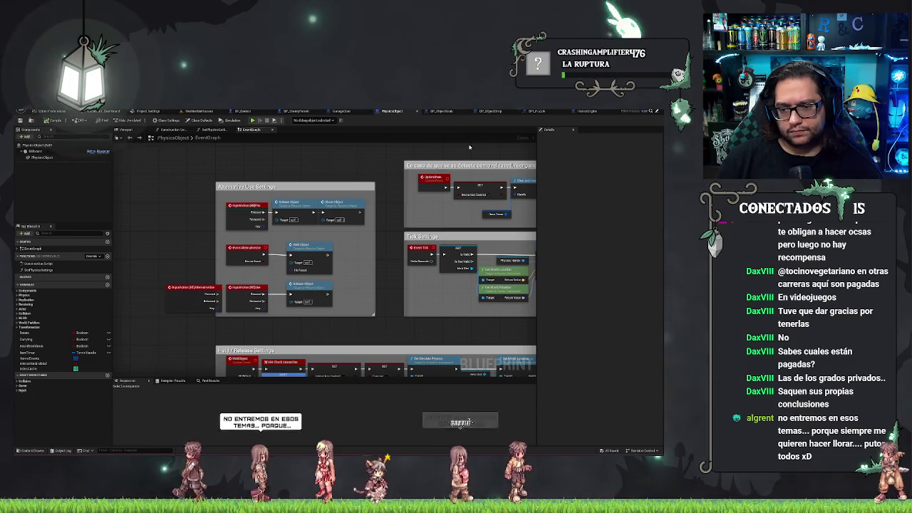
pyautogui.moveTo(468, 146); pyautogui.dragTo(454, 133)
pyautogui.moveTo(274, 112)
pyautogui.mouseDown()
pyautogui.moveTo(327, 162)
pyautogui.moveTo(311, 158)
pyautogui.mouseUp()
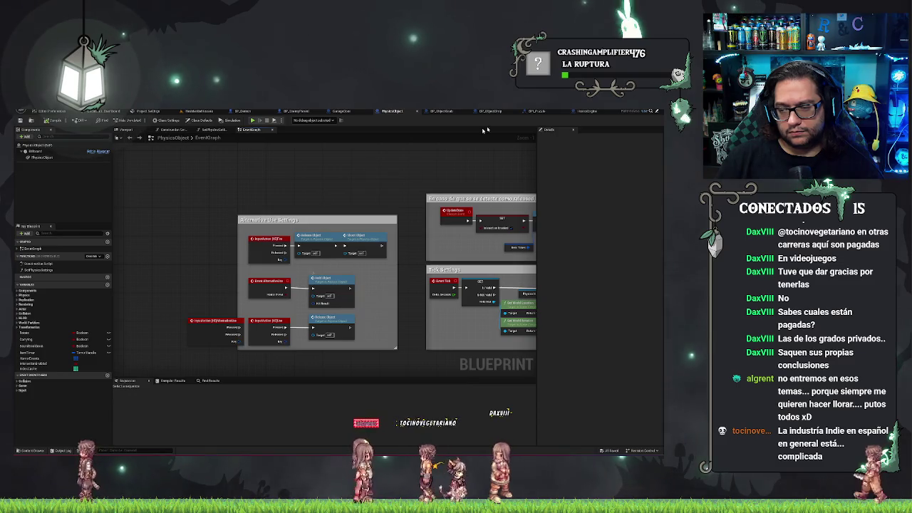
pyautogui.click(592, 112)
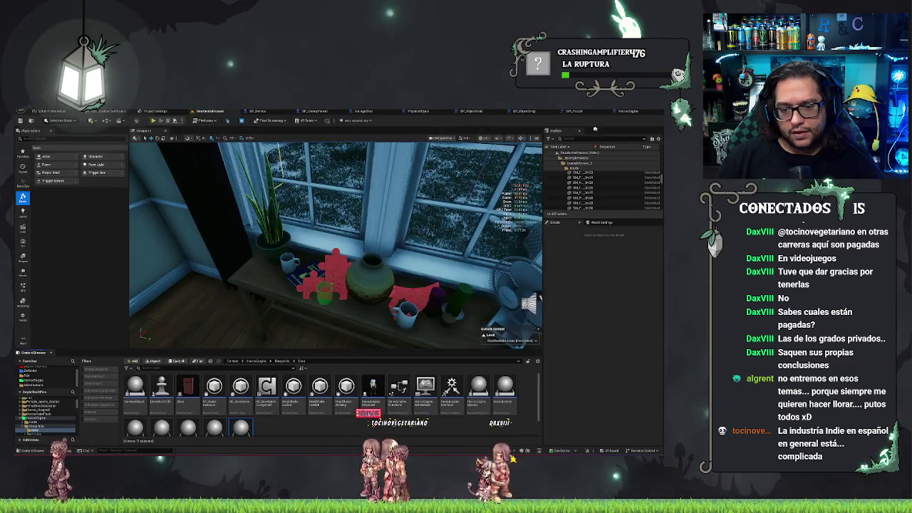
pyautogui.scroll(-1, 282, 414)
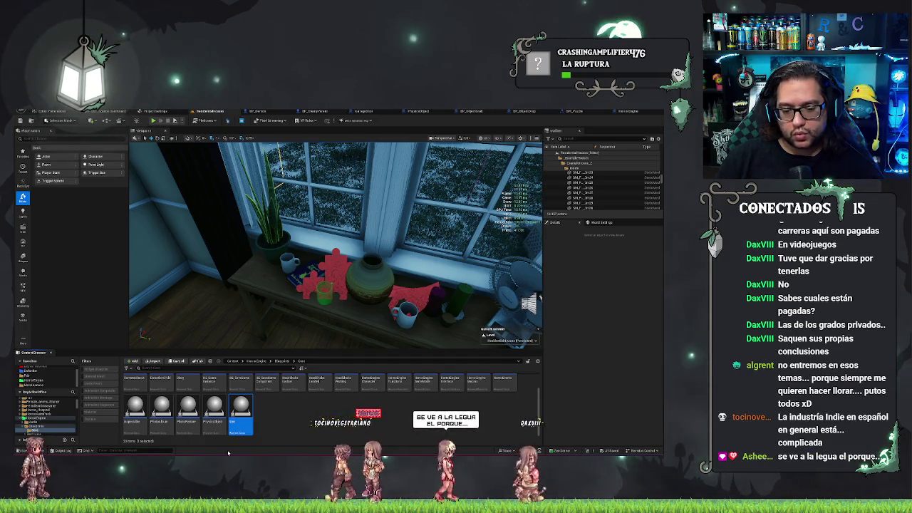
pyautogui.doubleClick(233, 426)
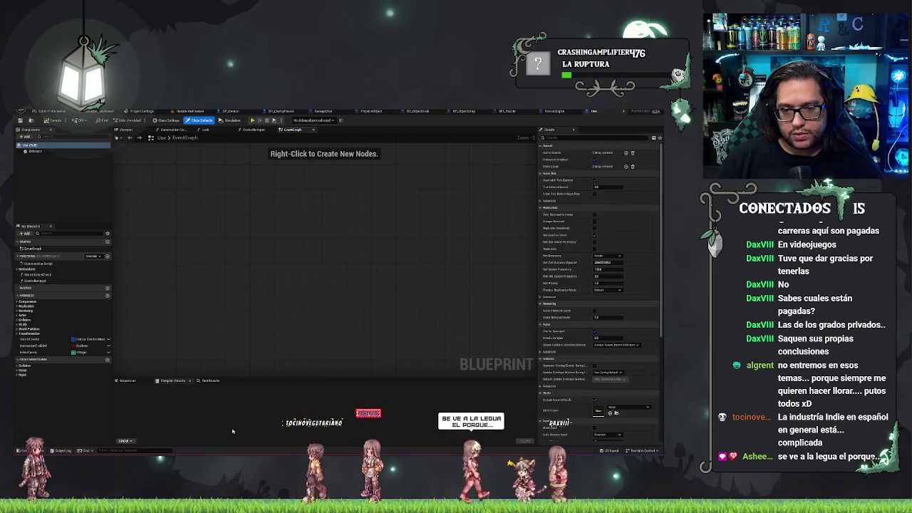
# Step: Check the ControllerInput graph and Use construction script, then bring up PhysicsObject's event graph
pyautogui.click(253, 130)
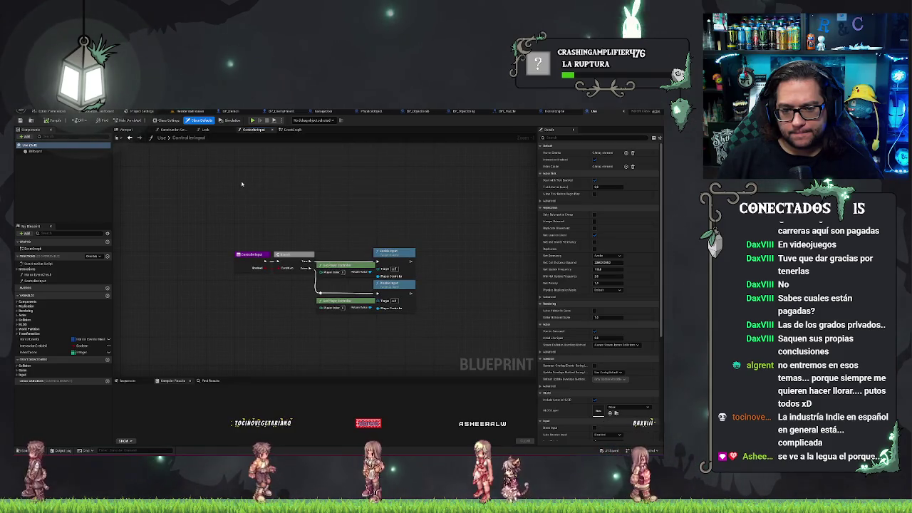
pyautogui.click(171, 130)
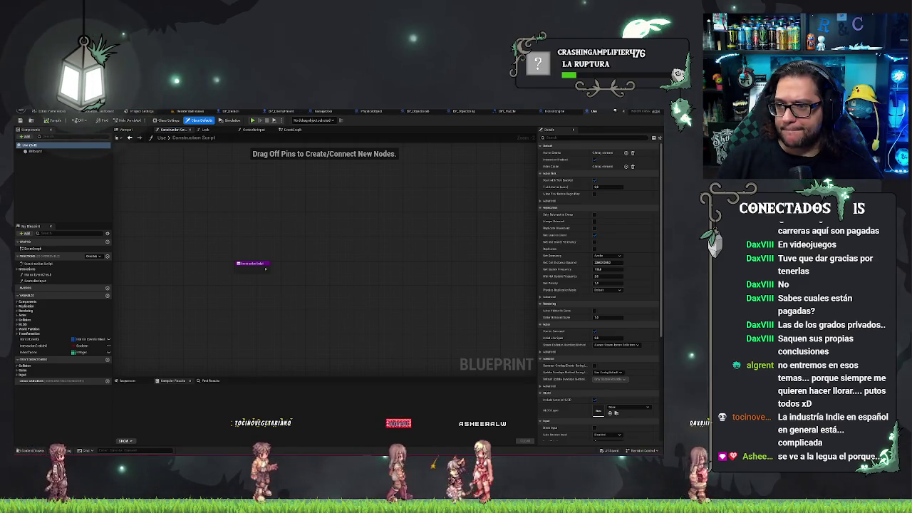
pyautogui.click(399, 112)
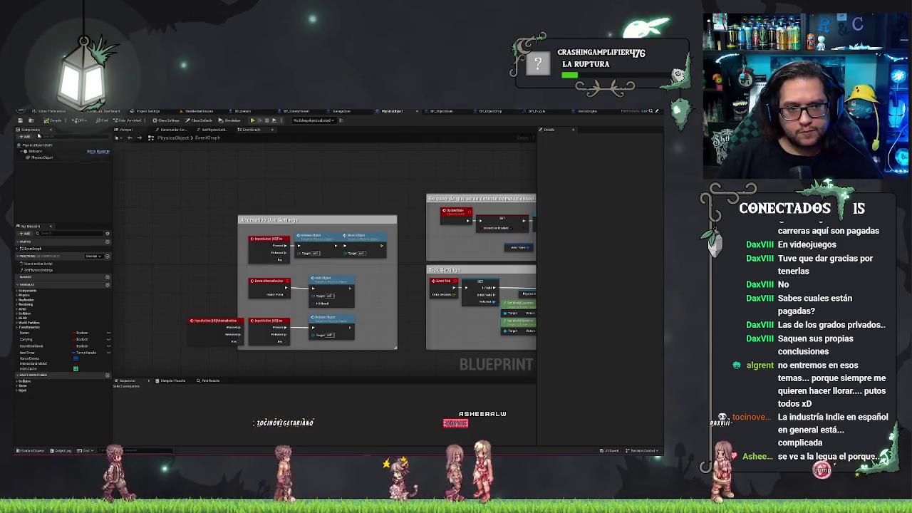
# Step: Inspect the Hold/Release Settings group, the SetPhysicsSettings function and PhysicsObject's construction script
pyautogui.scroll(-2, 342, 215)
pyautogui.scroll(2, 342, 236)
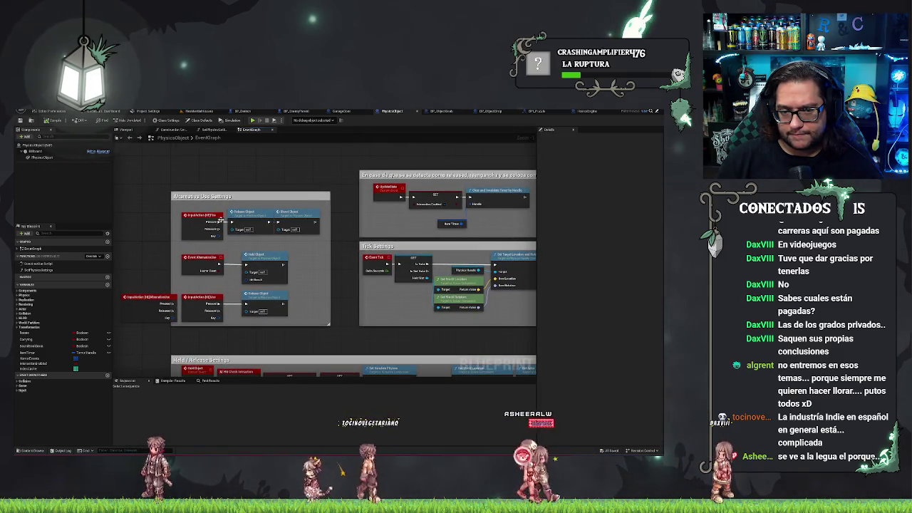
pyautogui.moveTo(203, 213); pyautogui.dragTo(219, 133)
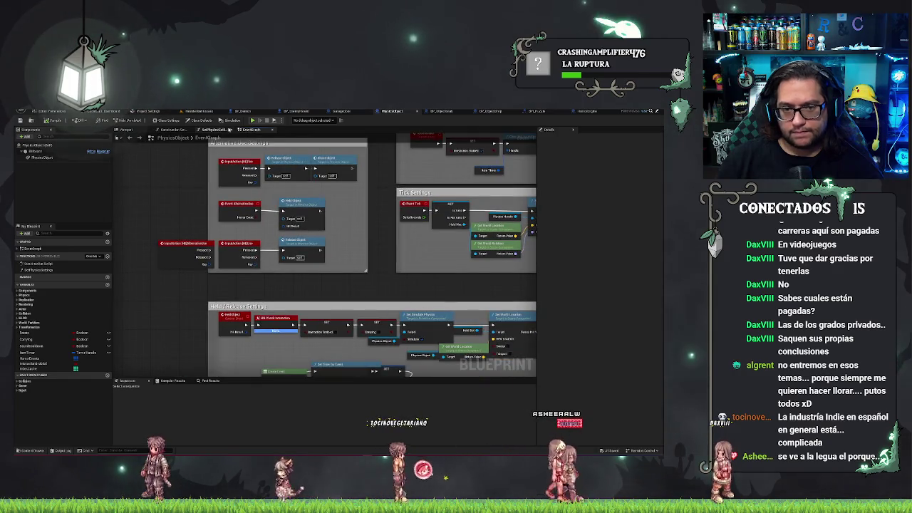
pyautogui.click(219, 130)
pyautogui.click(171, 130)
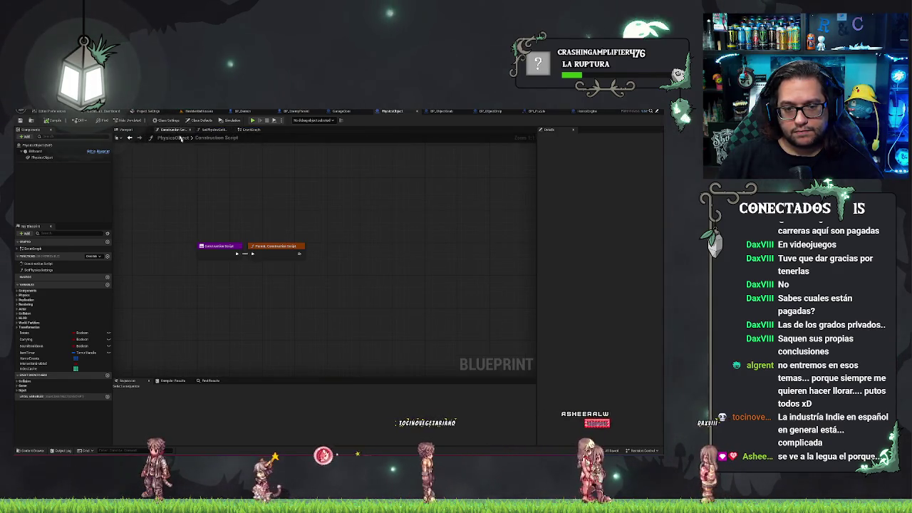
pyautogui.click(251, 130)
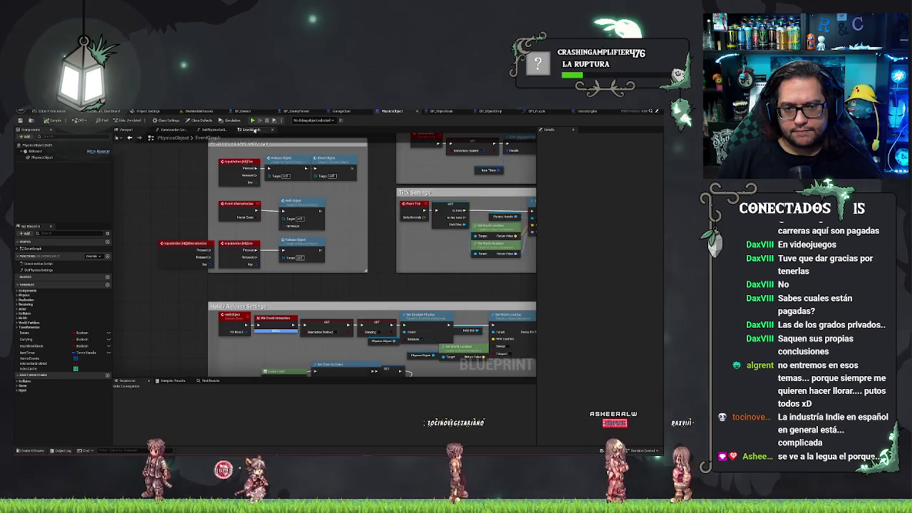
# Step: Zoom over the PhysicsObject event graph once more and return to the level editor
pyautogui.scroll(-5, 276, 206)
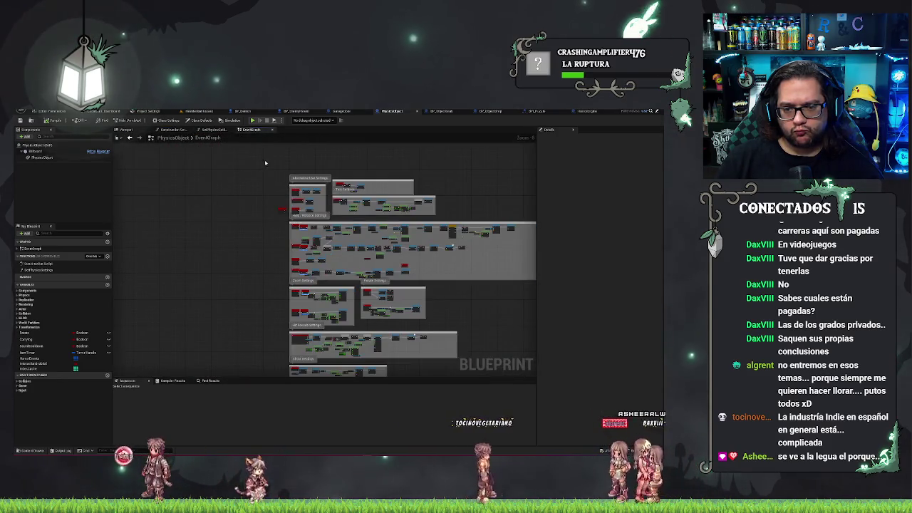
pyautogui.scroll(-2, 244, 165)
pyautogui.scroll(5, 240, 230)
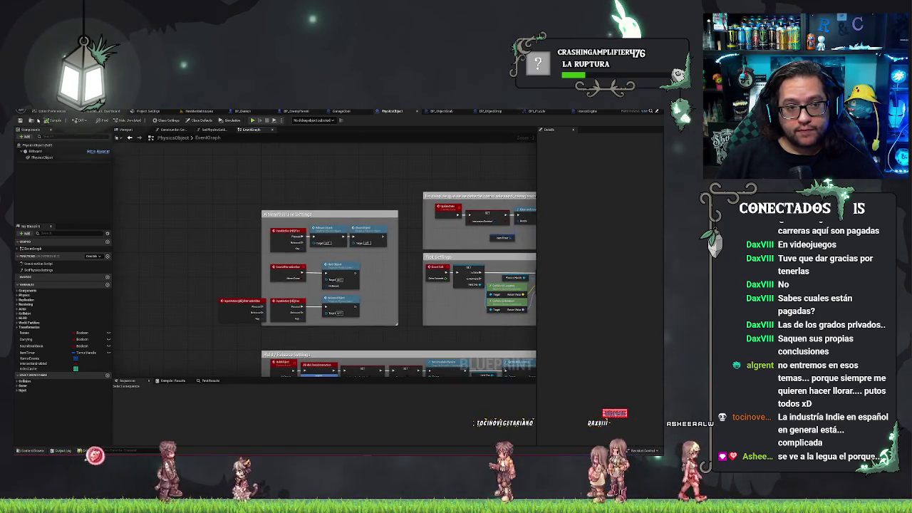
pyautogui.click(206, 111)
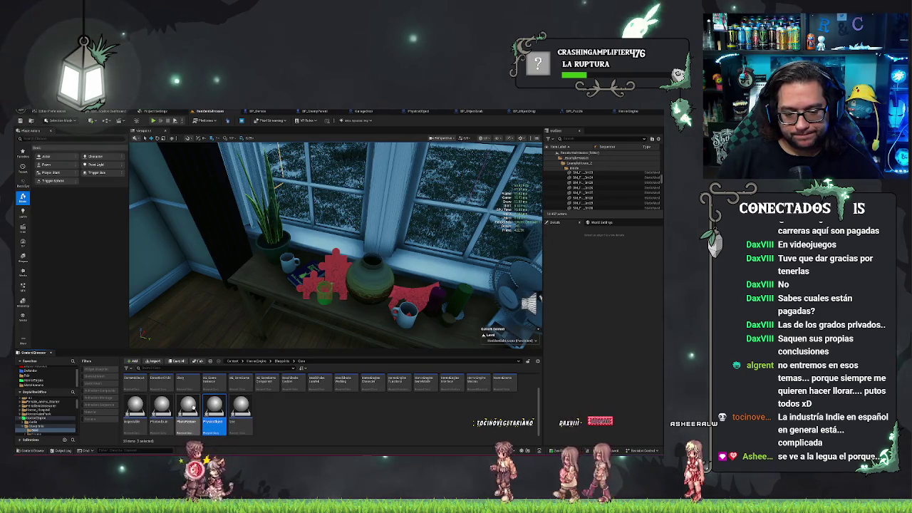
# Step: Open CustomPhysicsObject from Blueprints > UsableAssets > PhysicsObjects in the Content Browser
pyautogui.scroll(1, 385, 412)
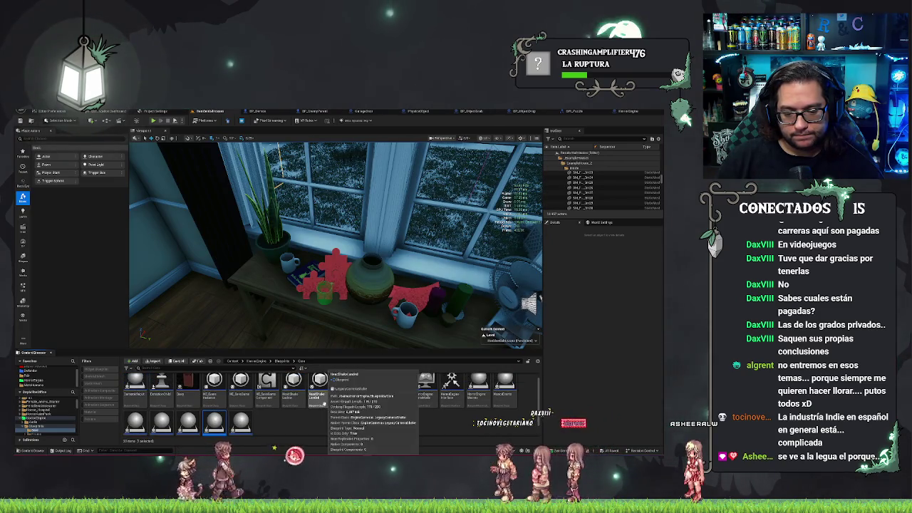
pyautogui.scroll(-1, 433, 416)
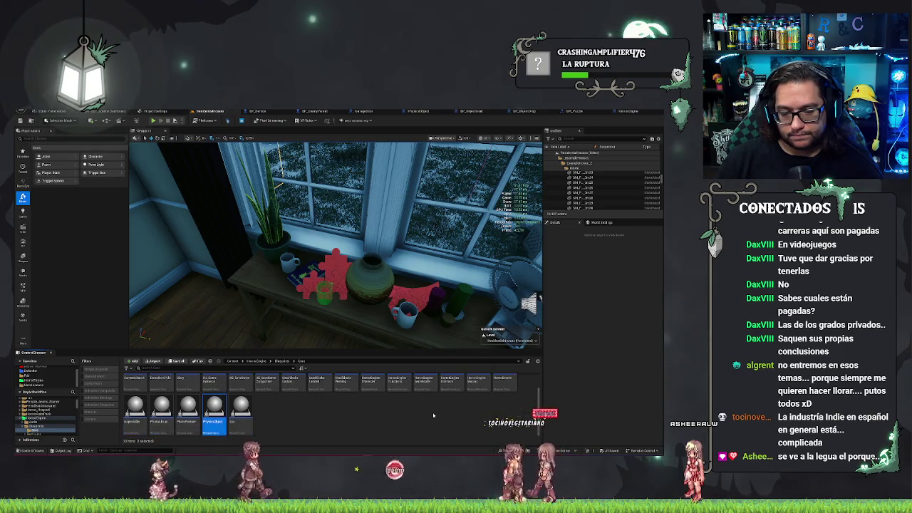
pyautogui.click(278, 362)
pyautogui.doubleClick(240, 389)
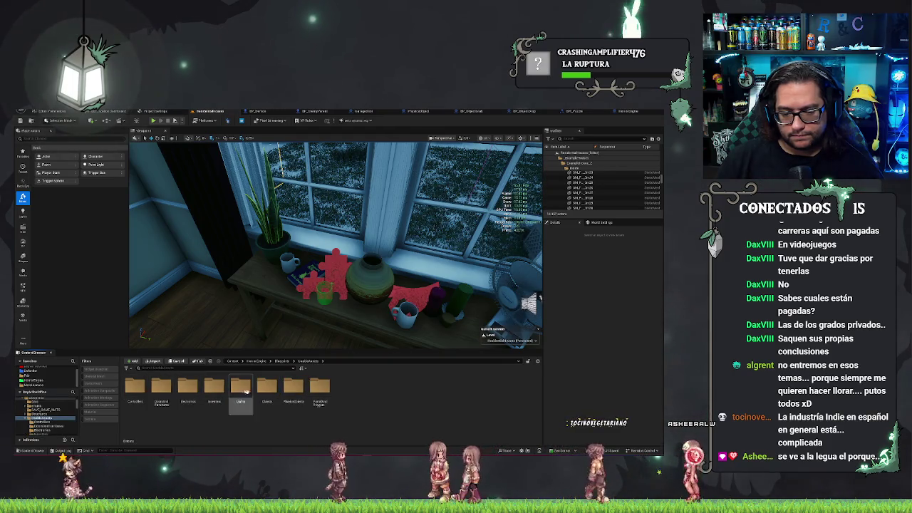
pyautogui.doubleClick(293, 389)
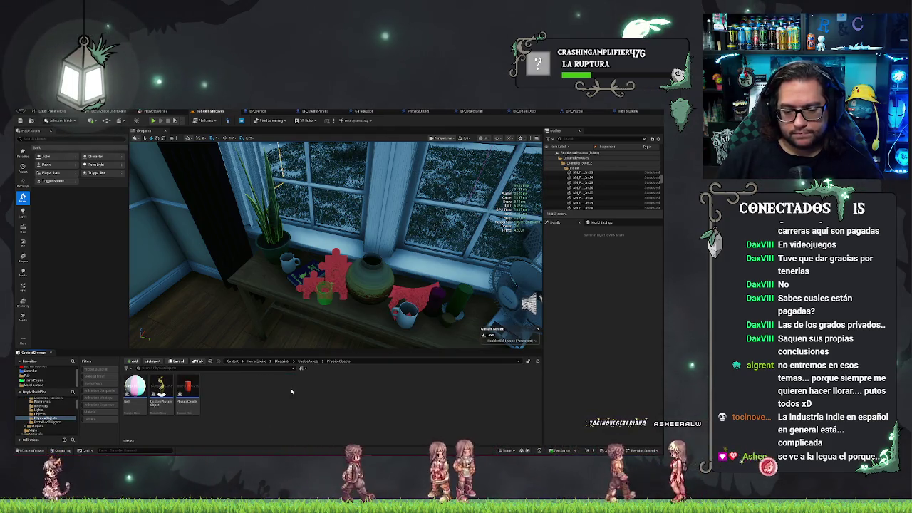
pyautogui.doubleClick(161, 391)
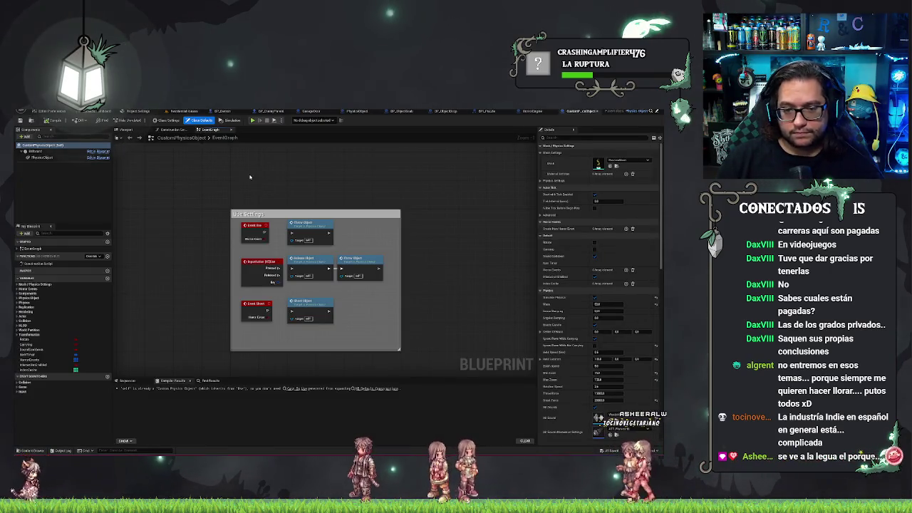
# Step: Review CustomPhysicsObject's construction script and Use Settings event graph, then open HorrorEngine's UpdateUseIcon graph
pyautogui.scroll(1, 283, 189)
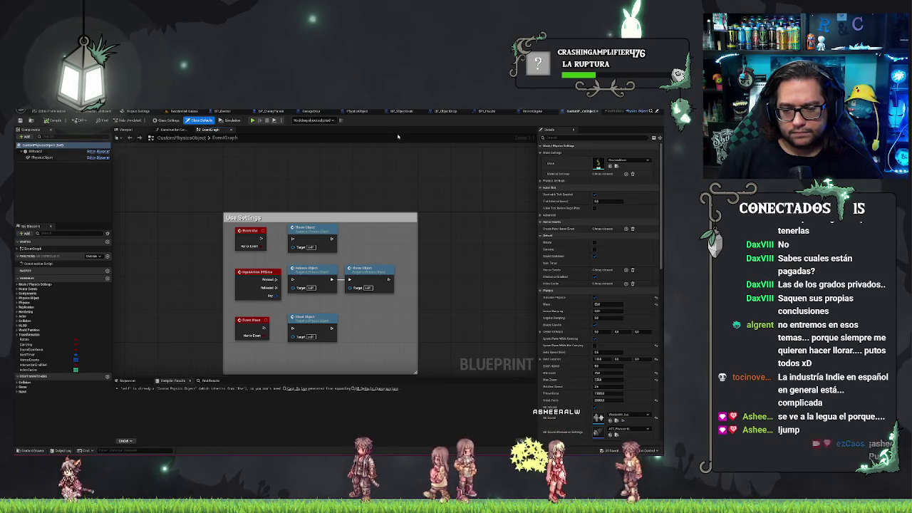
pyautogui.scroll(-1, 416, 216)
pyautogui.click(182, 129)
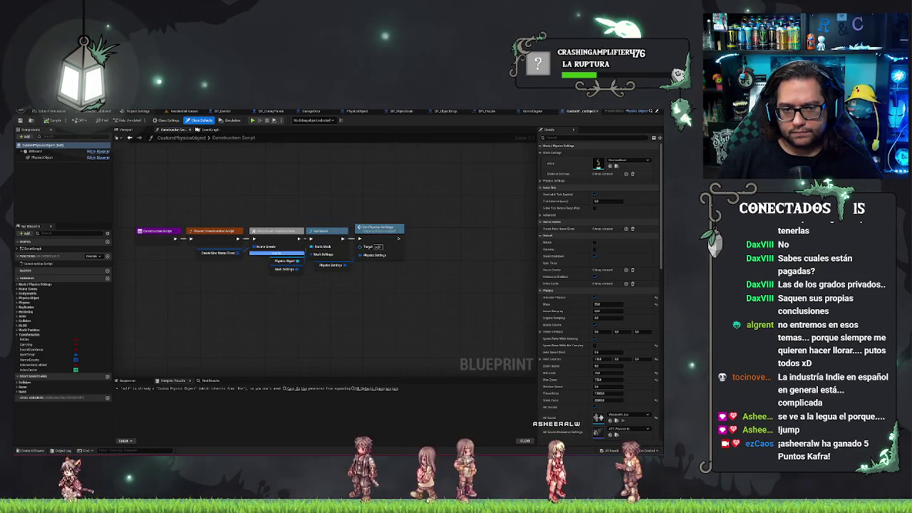
pyautogui.click(213, 130)
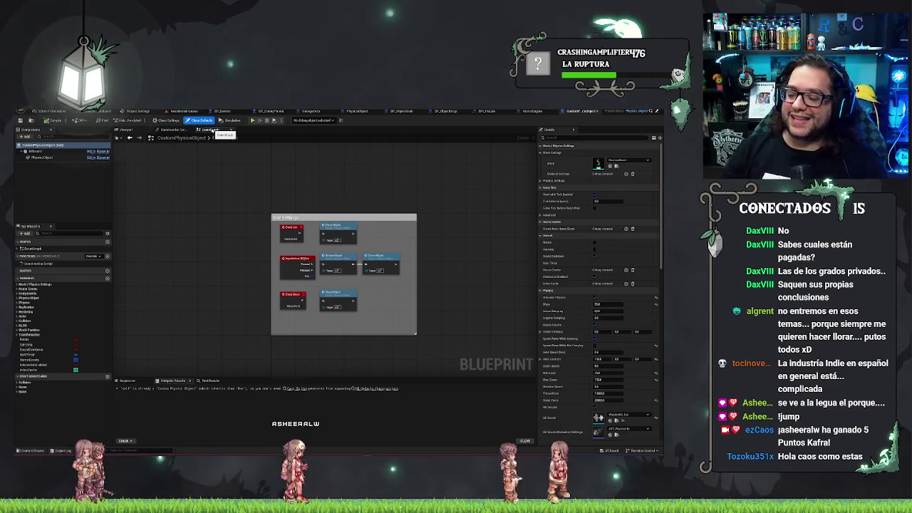
pyautogui.scroll(2, 384, 294)
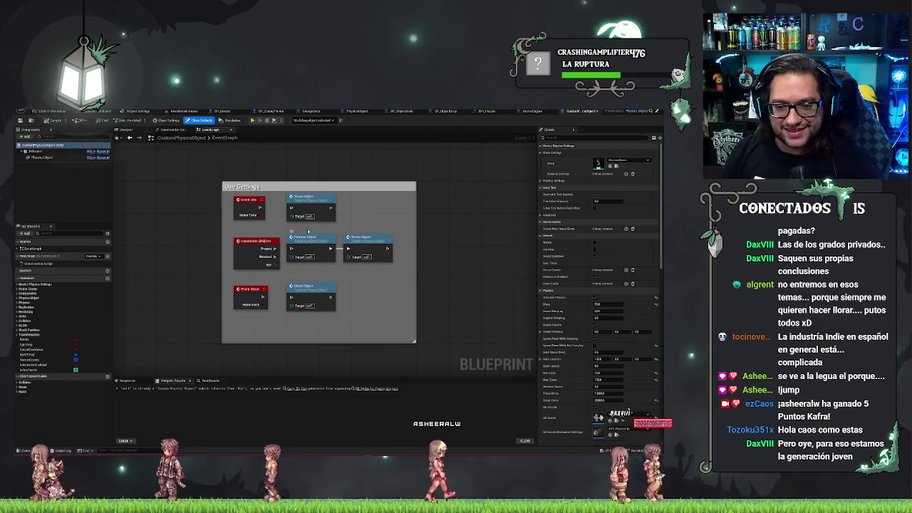
pyautogui.scroll(-2, 330, 199)
pyautogui.scroll(2, 368, 171)
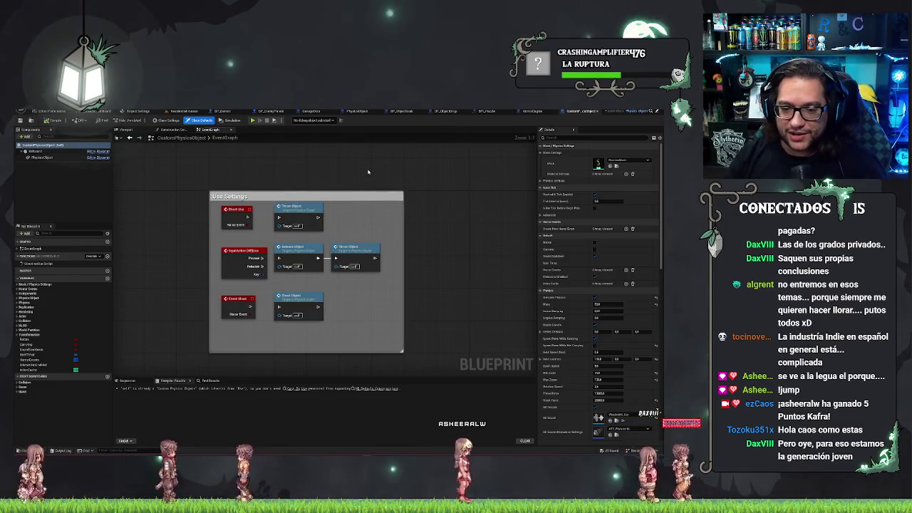
pyautogui.scroll(-1, 369, 173)
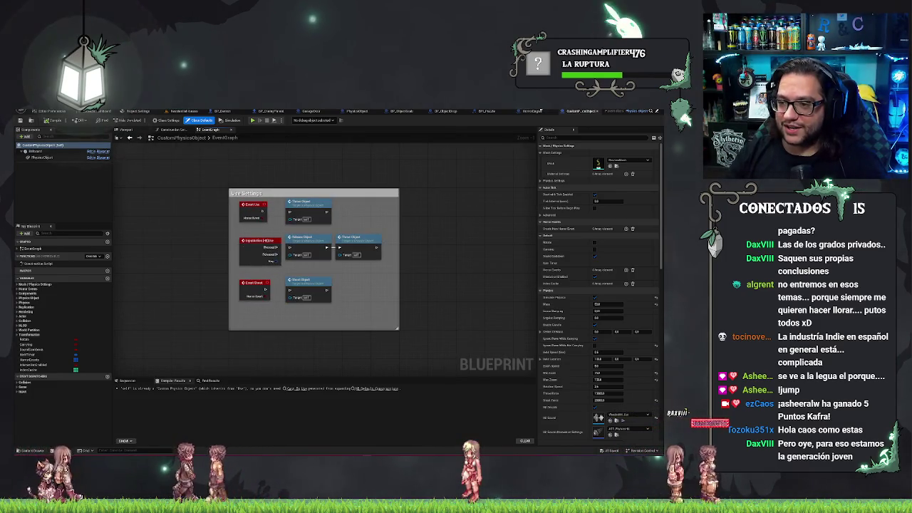
pyautogui.click(538, 112)
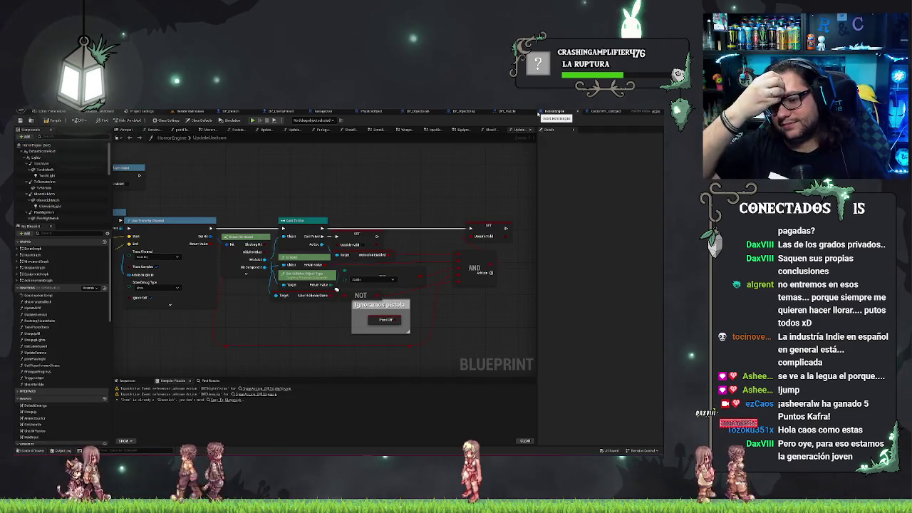
# Step: Bring UpdateUseIcon's line-trace nodes into view, then move to HorrorEngine's InputGraph
pyautogui.moveTo(268, 180)
pyautogui.mouseDown()
pyautogui.moveTo(441, 171)
pyautogui.moveTo(316, 176)
pyautogui.mouseUp()
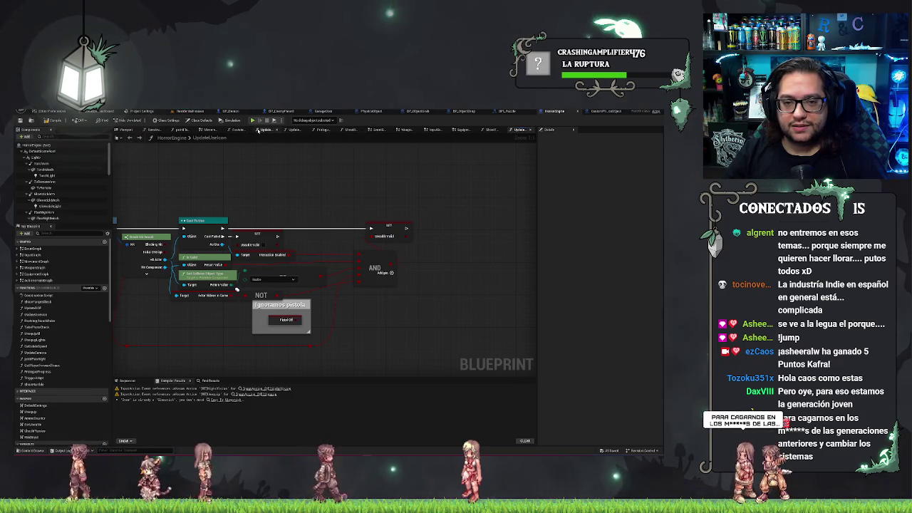
pyautogui.click(438, 131)
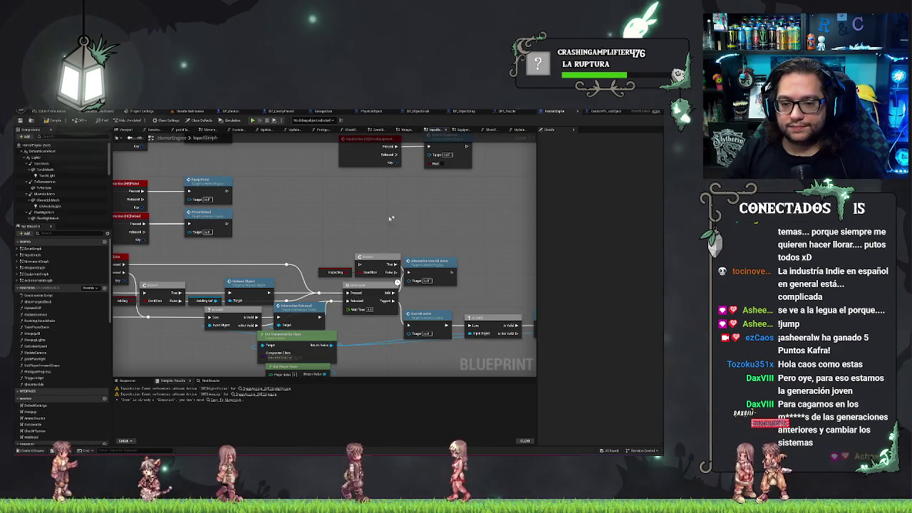
pyautogui.scroll(2, 421, 241)
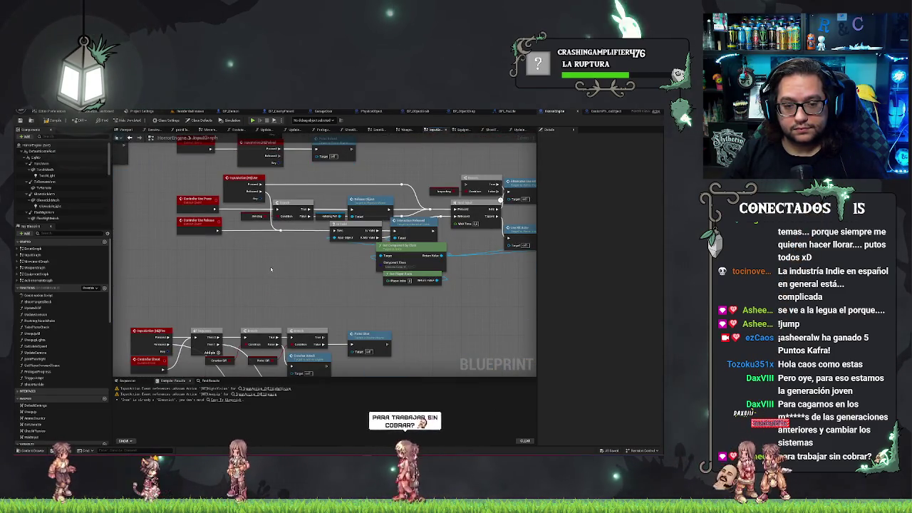
# Step: Pan the InputGraph to centre the use-input and Use Hit Actor nodes, then open BP_ObjectGrab
pyautogui.moveTo(270, 267); pyautogui.dragTo(360, 178)
pyautogui.moveTo(258, 208); pyautogui.dragTo(238, 196)
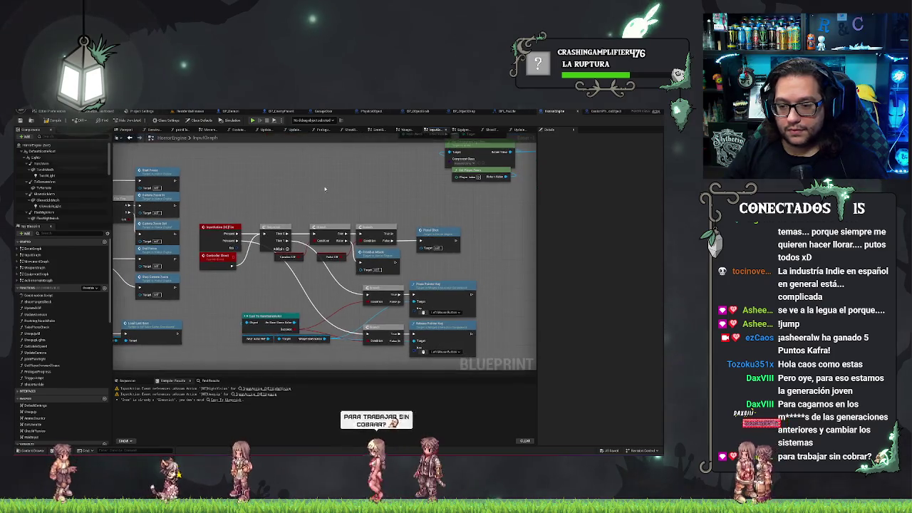
pyautogui.moveTo(331, 189)
pyautogui.mouseDown()
pyautogui.moveTo(332, 168)
pyautogui.moveTo(354, 175)
pyautogui.moveTo(307, 235)
pyautogui.moveTo(303, 278)
pyautogui.moveTo(197, 312)
pyautogui.mouseUp()
pyautogui.moveTo(299, 208); pyautogui.dragTo(290, 201)
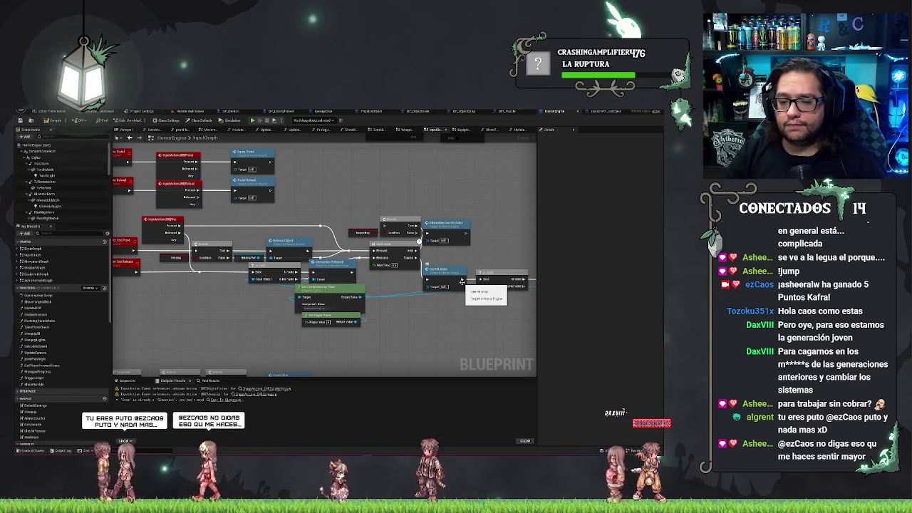
pyautogui.moveTo(218, 309); pyautogui.dragTo(257, 304)
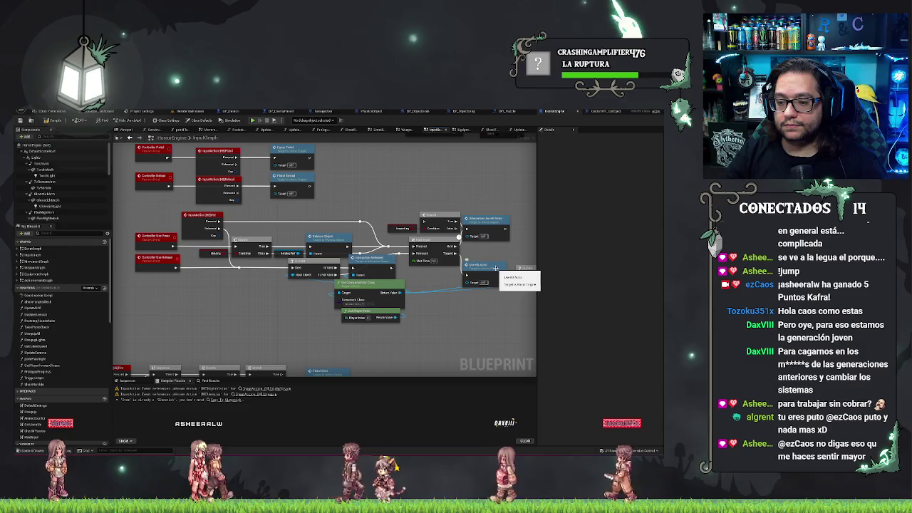
pyautogui.moveTo(496, 268); pyautogui.dragTo(436, 272)
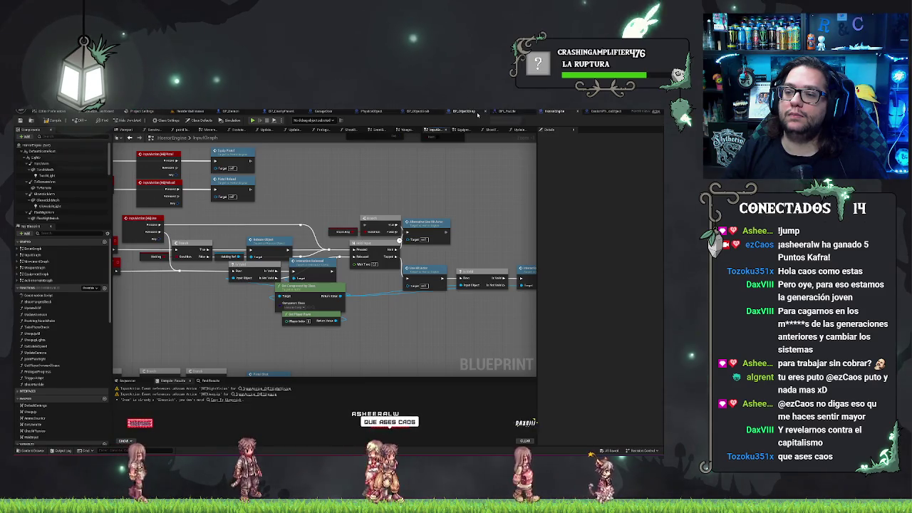
pyautogui.click(412, 112)
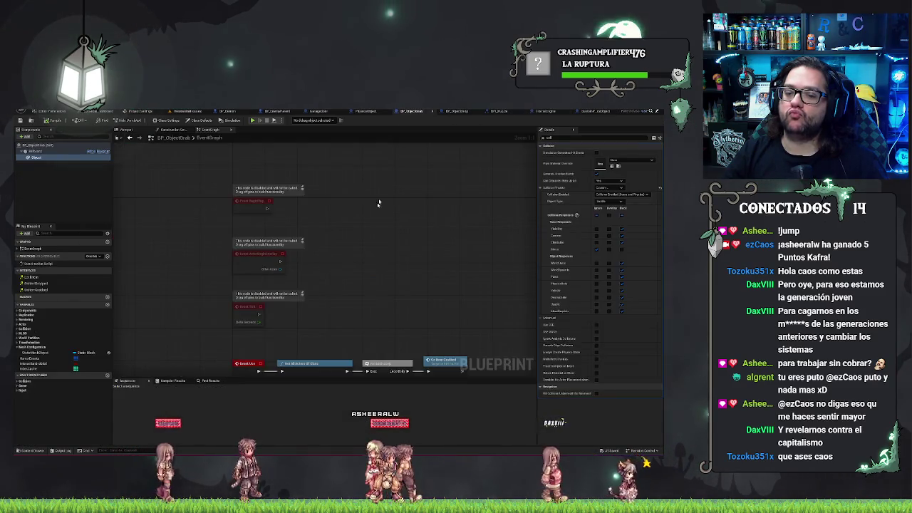
# Step: Add a Print String node after BP_ObjectGrab's Event Grab execution pin
pyautogui.rightClick(292, 349)
pyautogui.write('cas h')
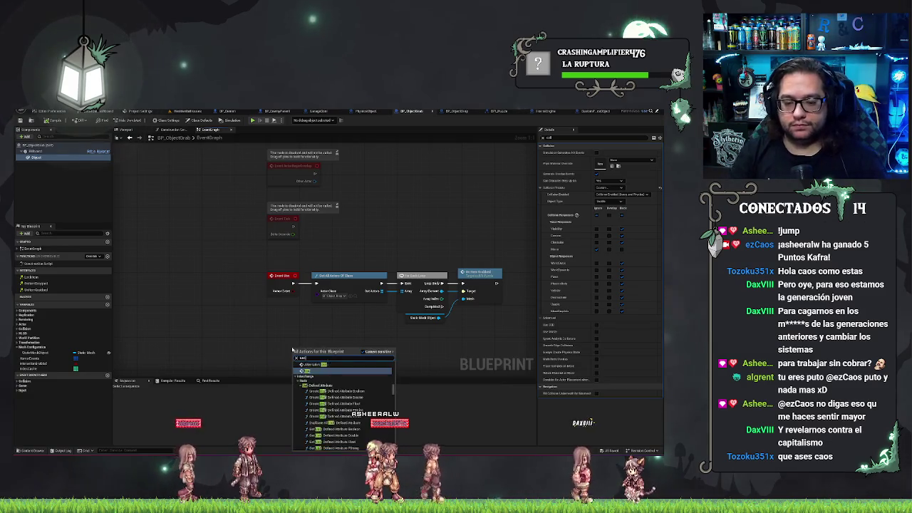
pyautogui.press('BackSpace')
pyautogui.press('BackSpace')
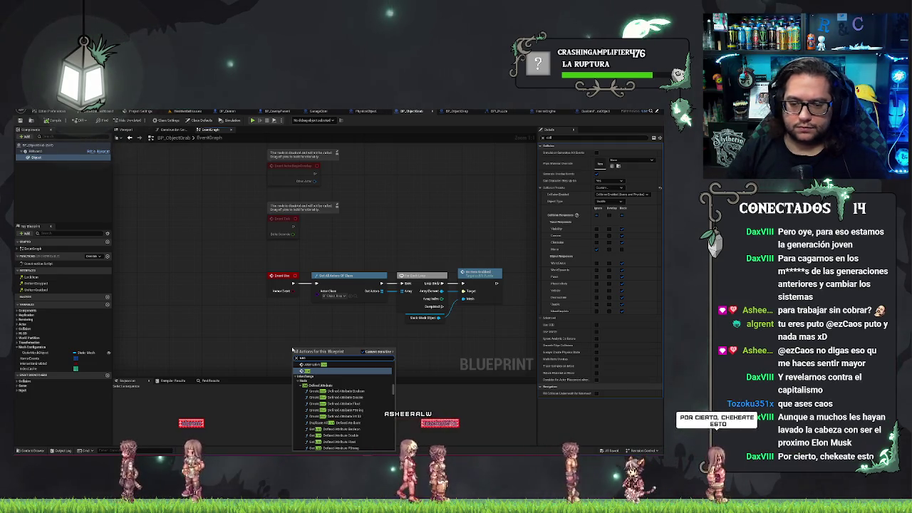
pyautogui.click(315, 331)
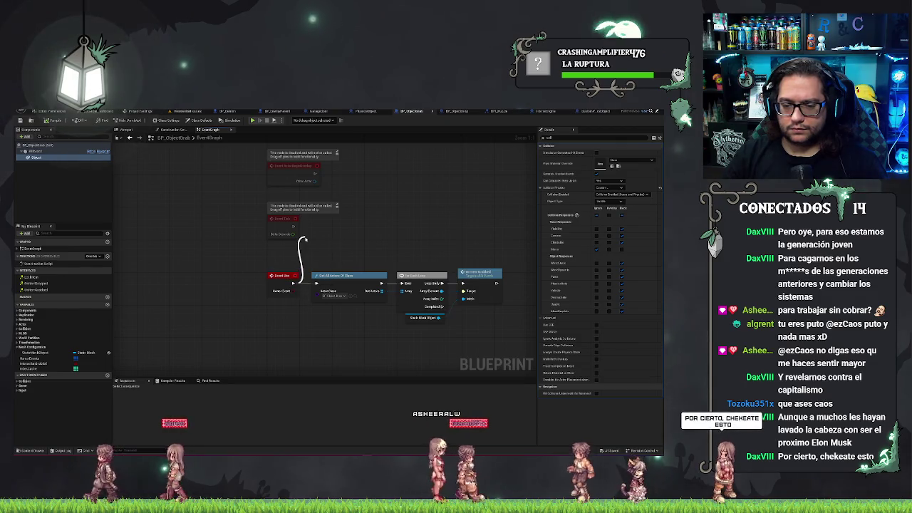
pyautogui.moveTo(303, 240); pyautogui.dragTo(303, 240)
pyautogui.write('pr')
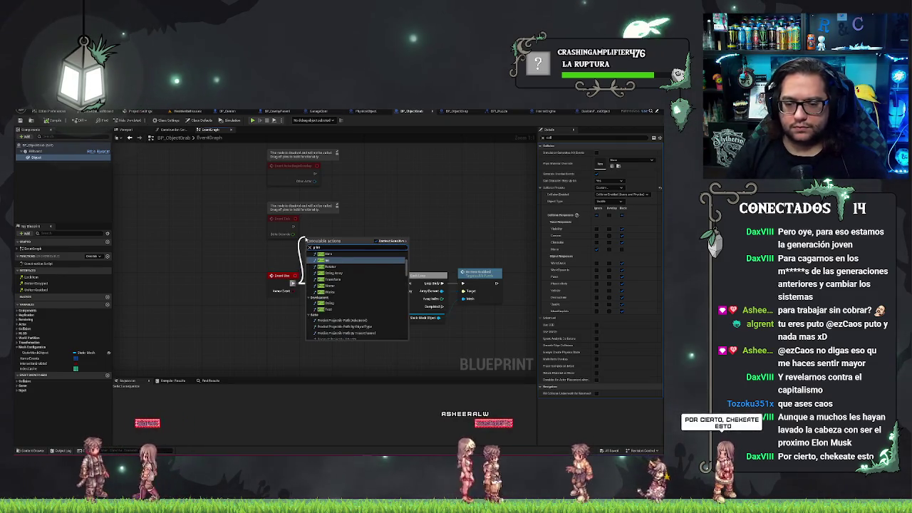
pyautogui.press('Return')
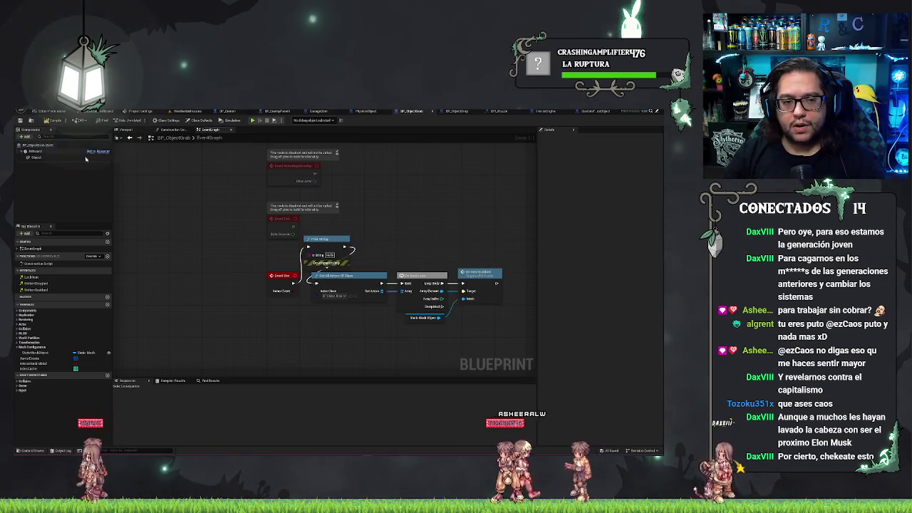
# Step: Glance at the construction script, then return to the house level around the living-room couch
pyautogui.click(178, 131)
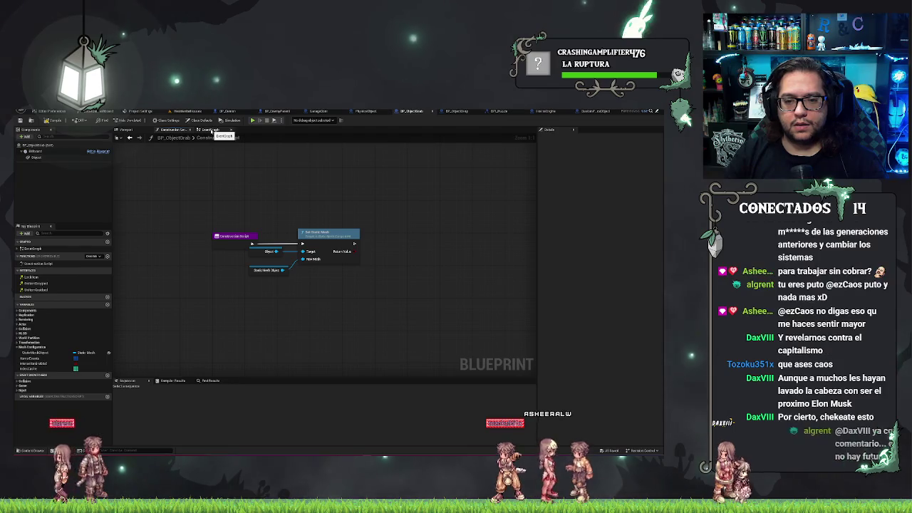
pyautogui.click(212, 130)
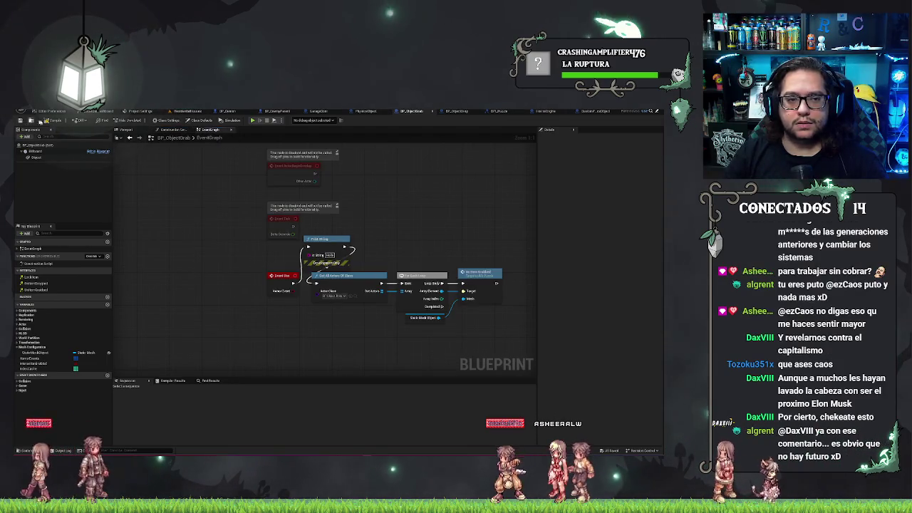
pyautogui.click(181, 112)
pyautogui.moveTo(335, 242); pyautogui.dragTo(285, 235)
pyautogui.rightClick(437, 312)
pyautogui.press('Escape')
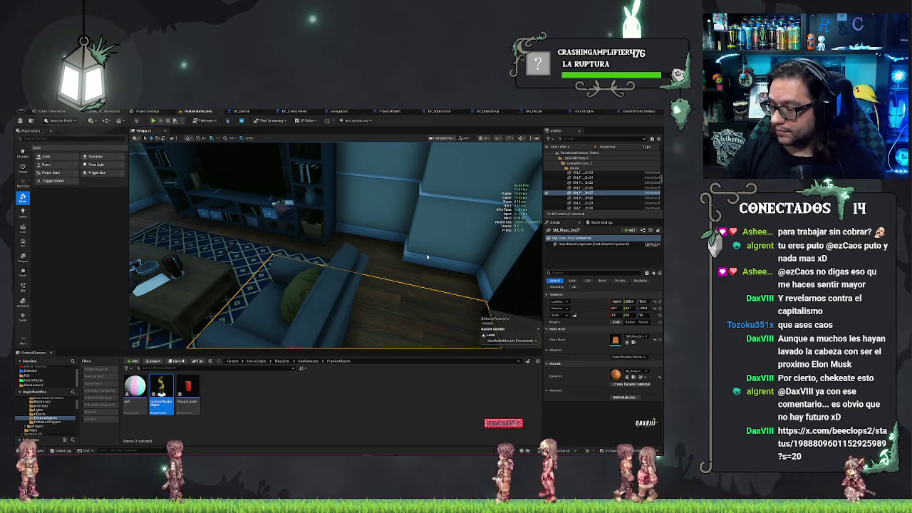
pyautogui.hotkey('alt', 'p')
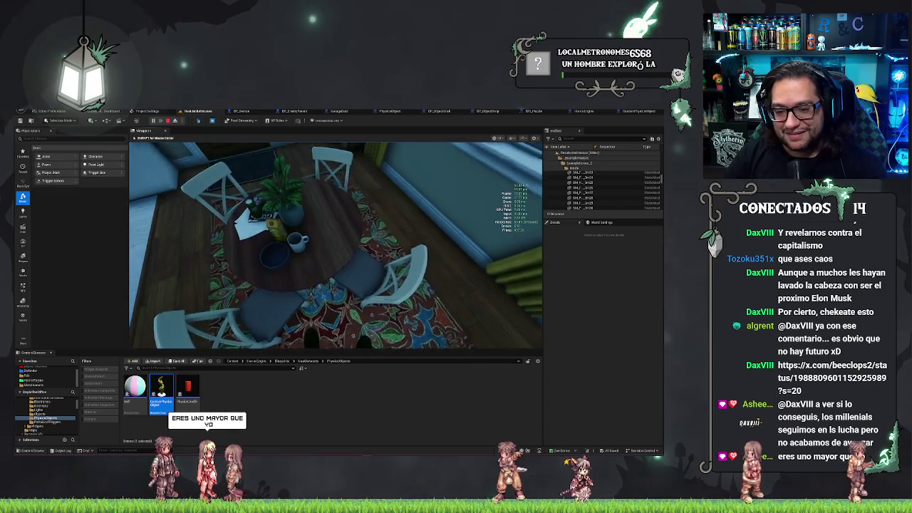
pyautogui.press('Escape')
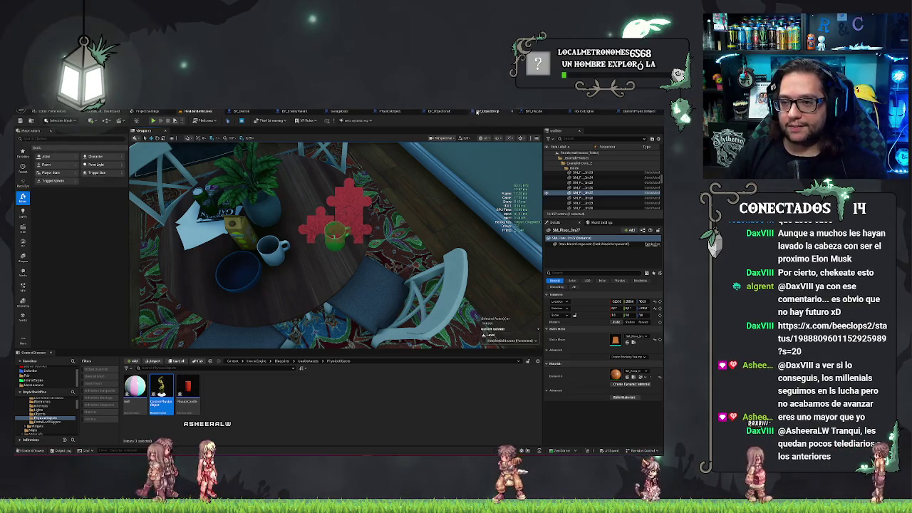
pyautogui.click(484, 115)
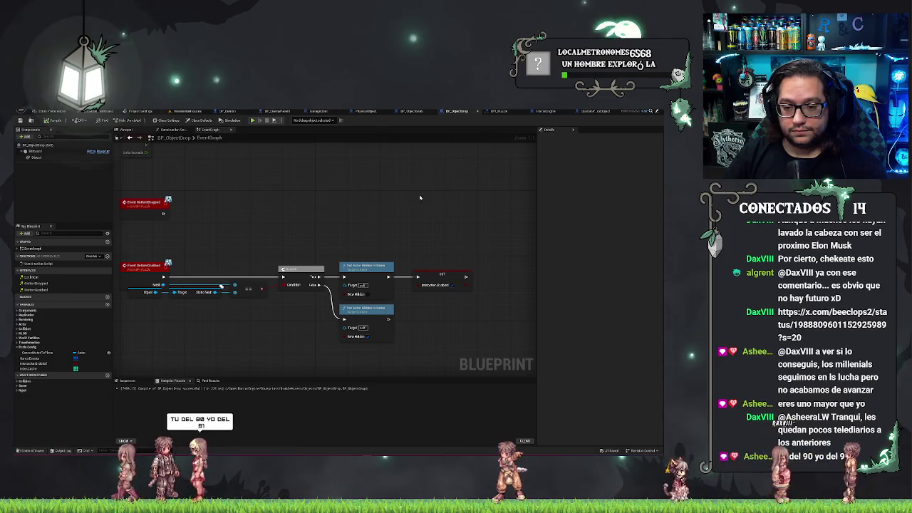
pyautogui.click(440, 278)
pyautogui.click(189, 112)
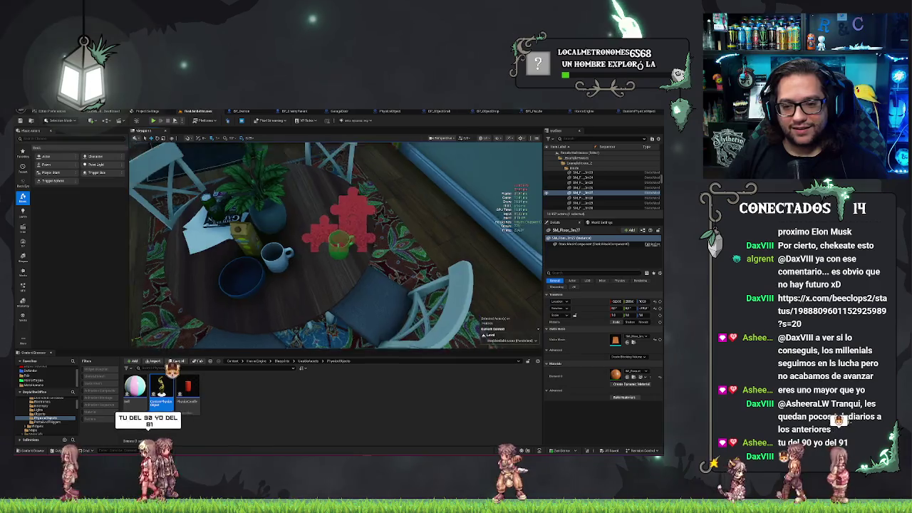
pyautogui.rightClick(369, 307)
pyautogui.click(401, 305)
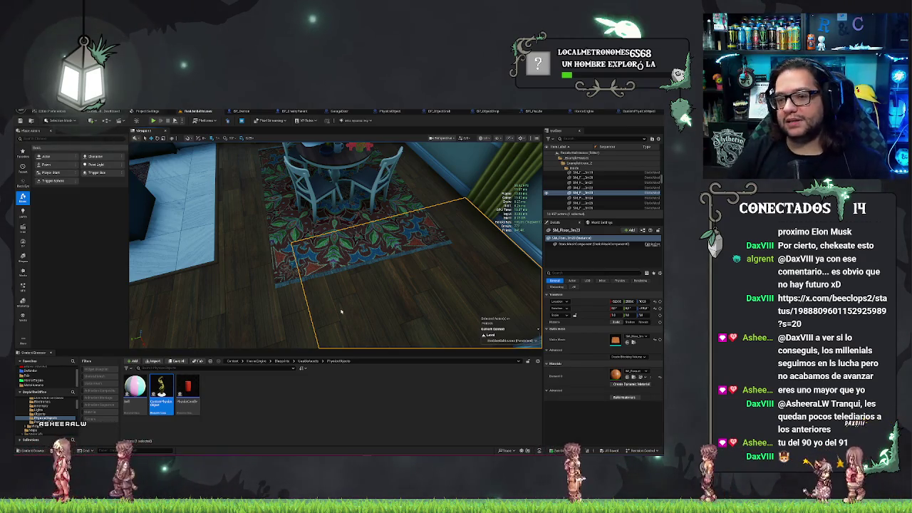
pyautogui.hotkey('alt', 'p')
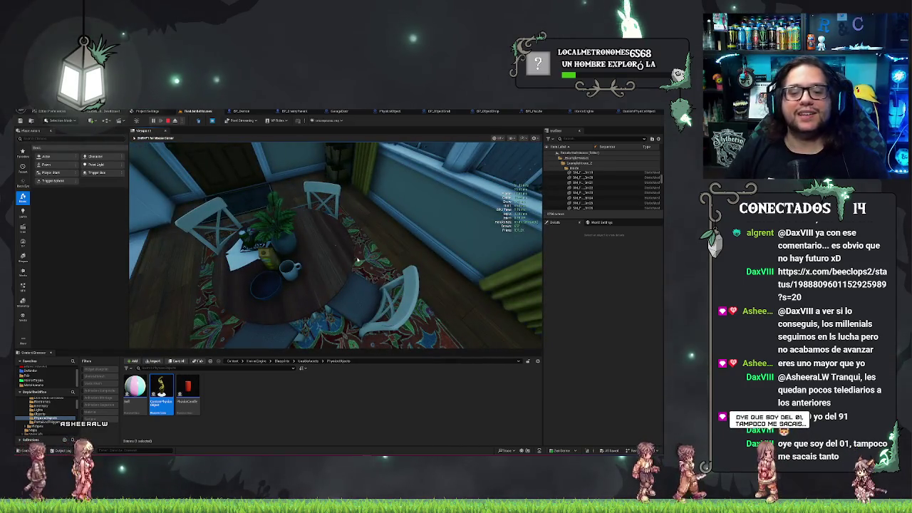
pyautogui.press('Escape')
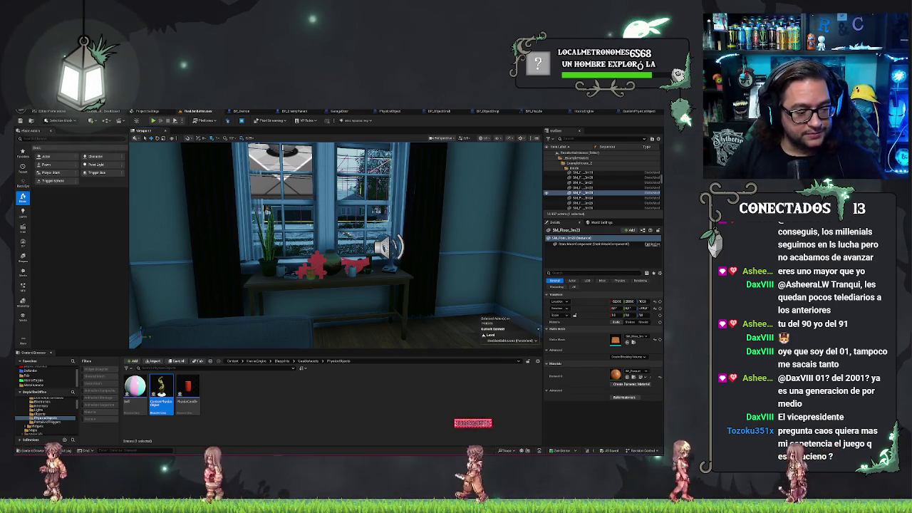
pyautogui.moveTo(303, 254)
pyautogui.mouseDown()
pyautogui.moveTo(302, 242)
pyautogui.moveTo(303, 251)
pyautogui.mouseUp()
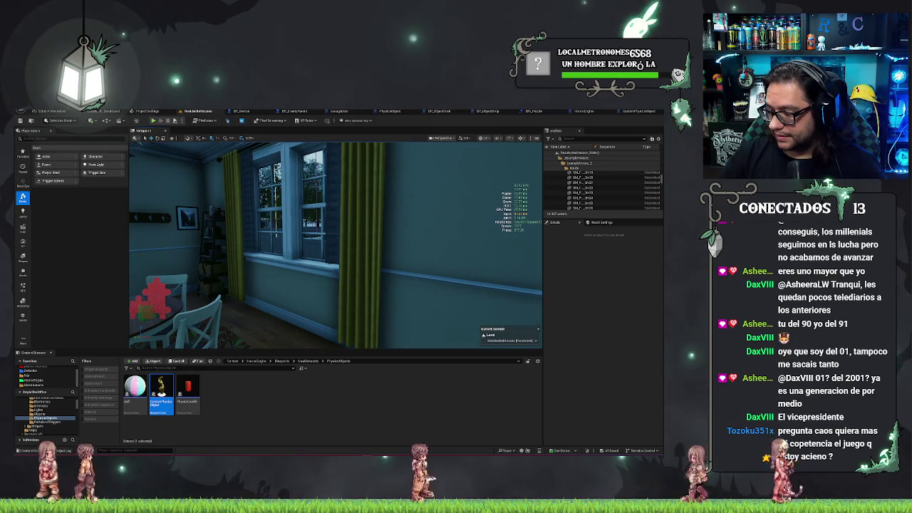
pyautogui.moveTo(303, 255); pyautogui.dragTo(302, 254)
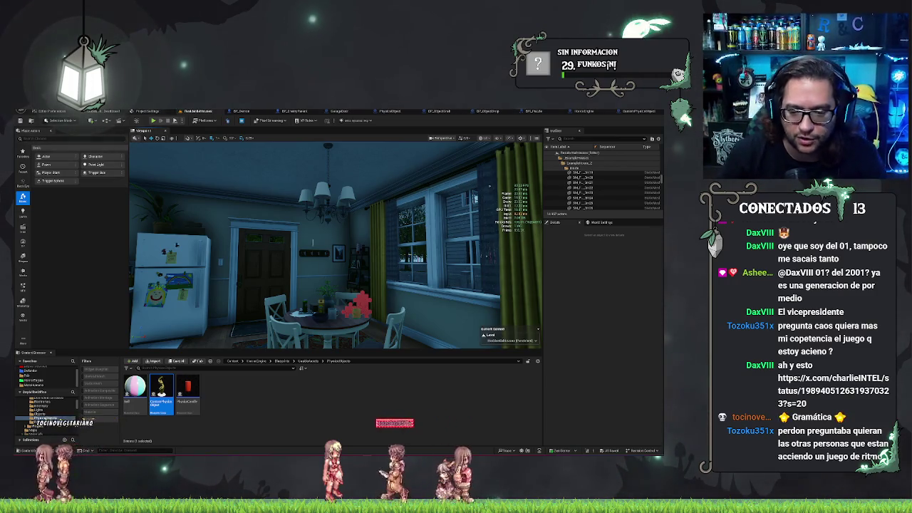
pyautogui.moveTo(321, 257); pyautogui.dragTo(378, 228)
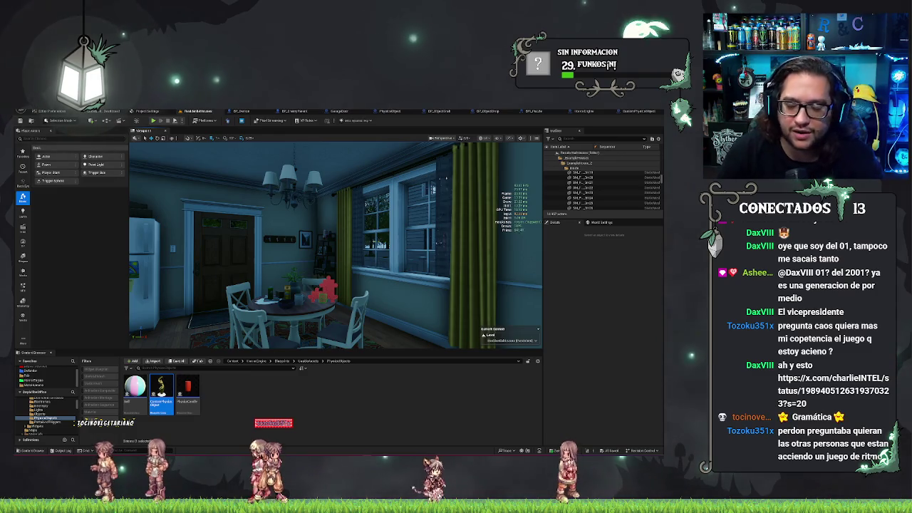
pyautogui.press('w')
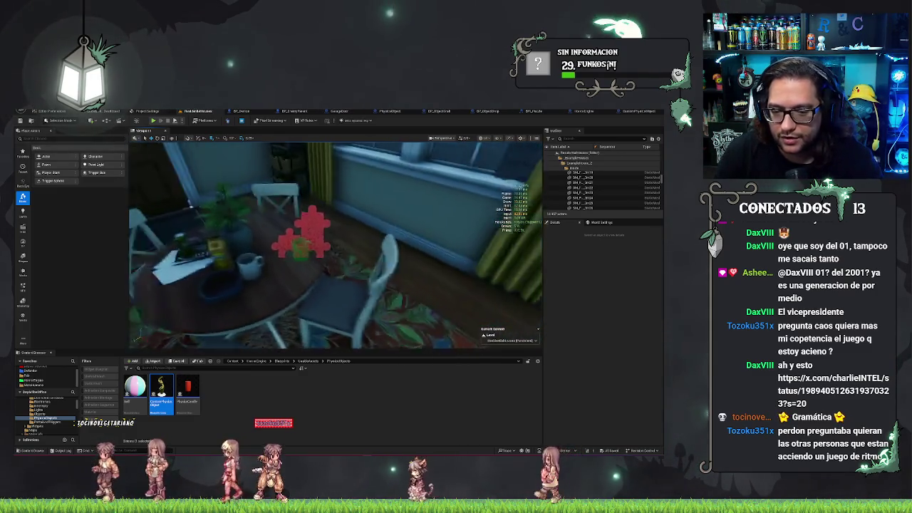
pyautogui.press('w')
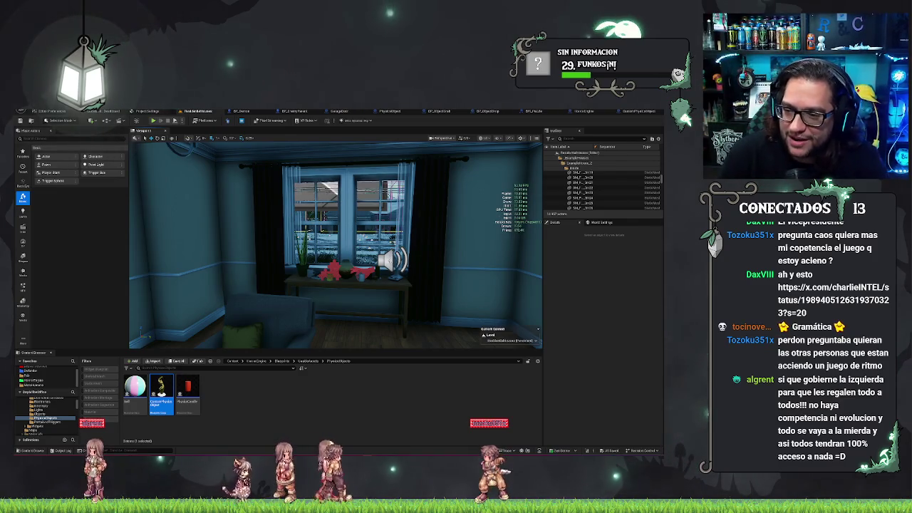
pyautogui.press('w')
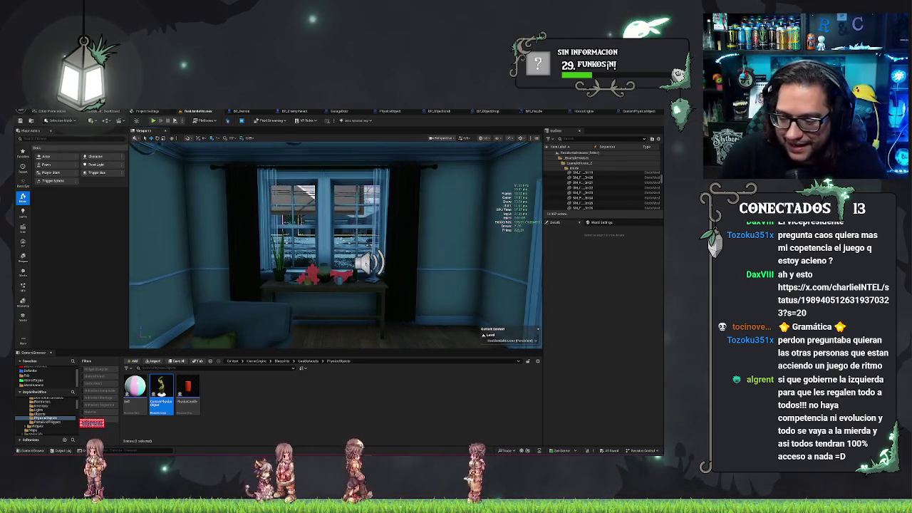
pyautogui.press('w')
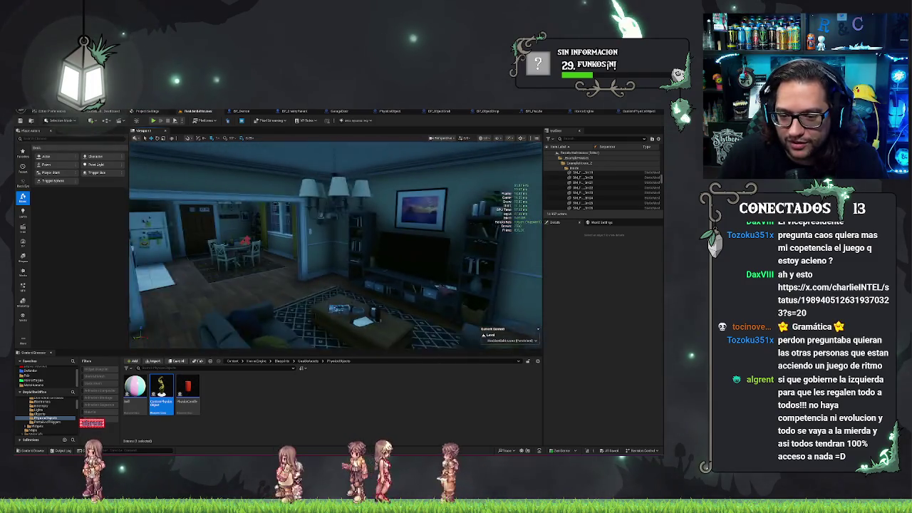
pyautogui.press('s')
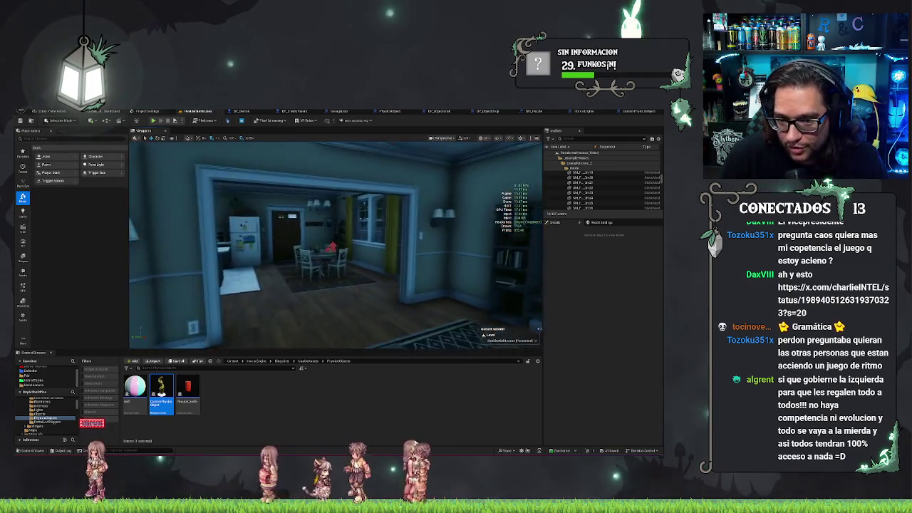
pyautogui.press('a')
pyautogui.press('w')
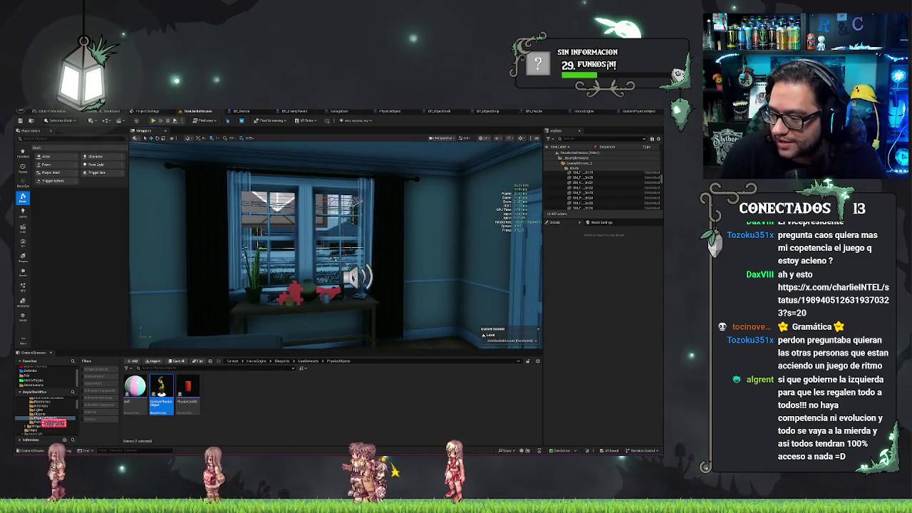
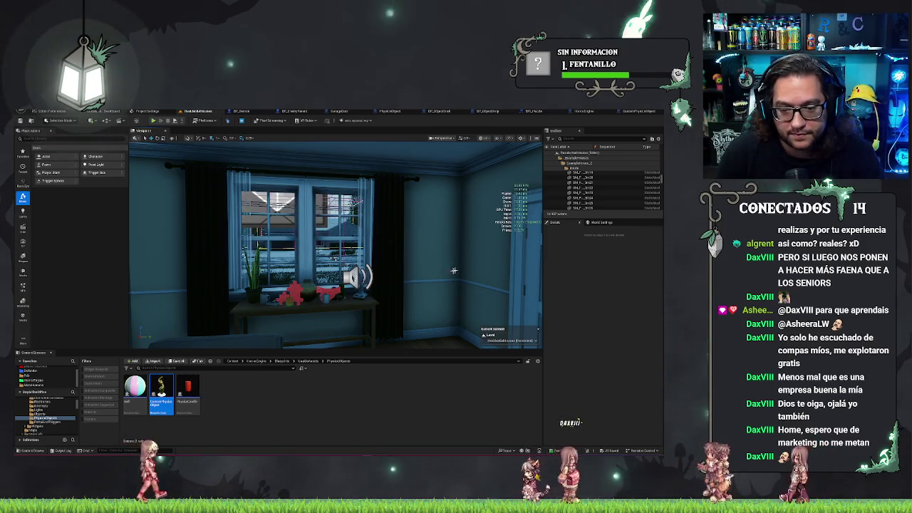
# Step: Fly the camera up close to the windowsill table with its mugs, red puzzle pieces and sphere
pyautogui.press('w')
pyautogui.press('w')
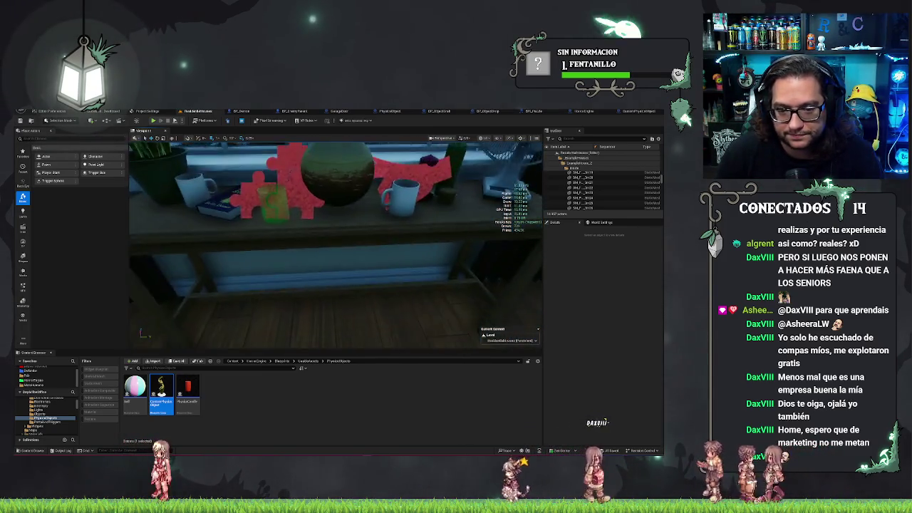
pyautogui.press('s')
pyautogui.press('w')
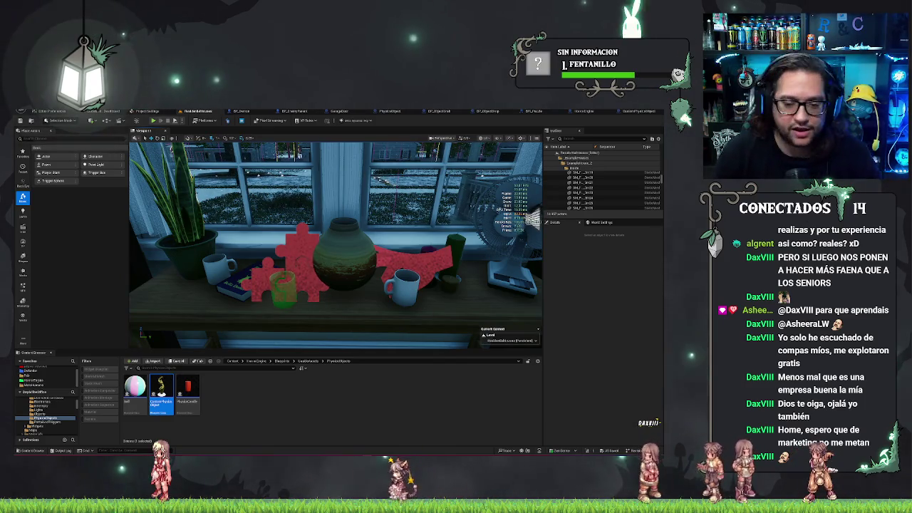
pyautogui.click(402, 285)
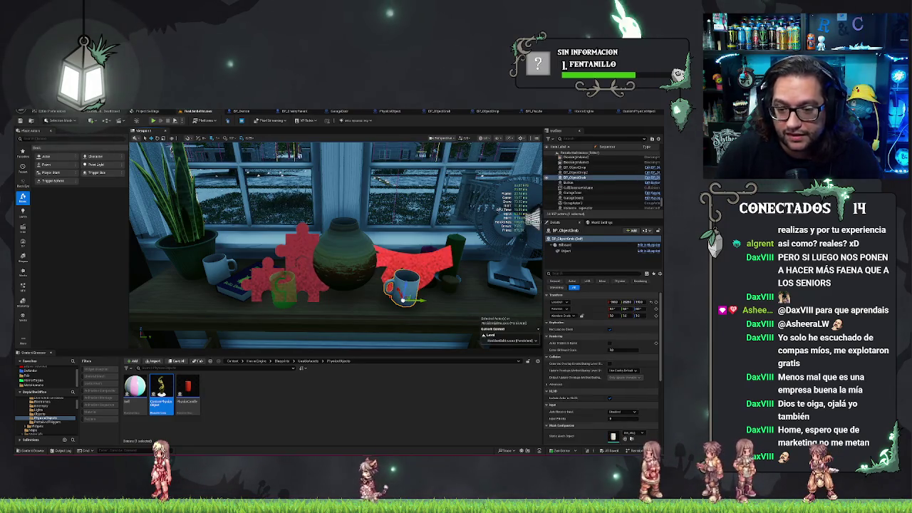
pyautogui.press('Escape')
pyautogui.press('d')
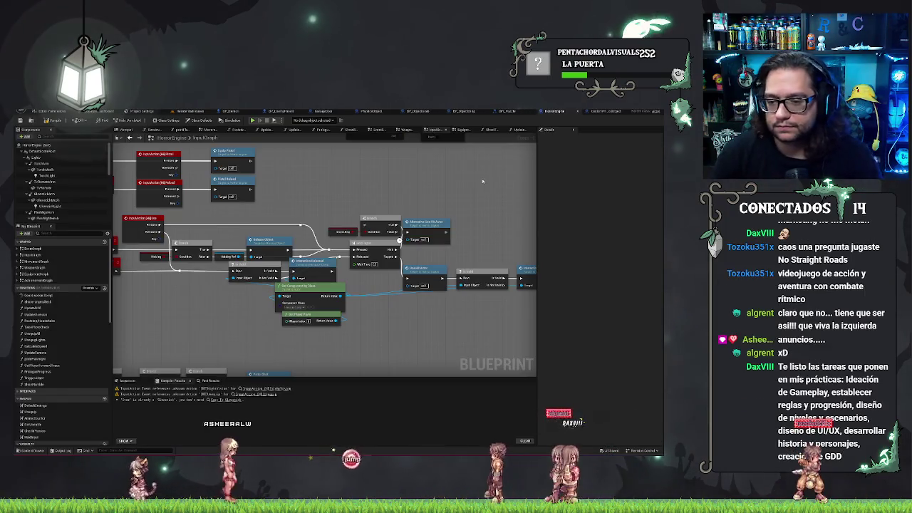
# Step: Pan the InputGraph to reveal the interaction nodes further right
pyautogui.moveTo(485, 197); pyautogui.dragTo(460, 194)
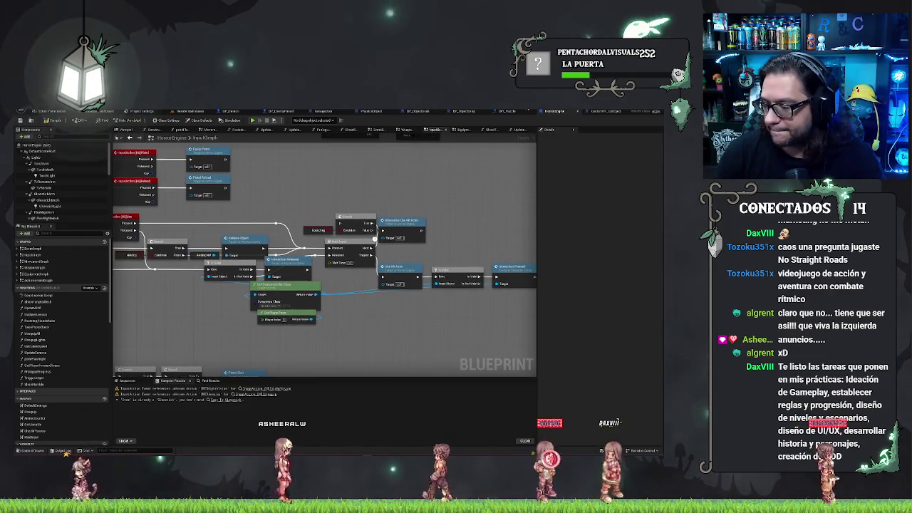